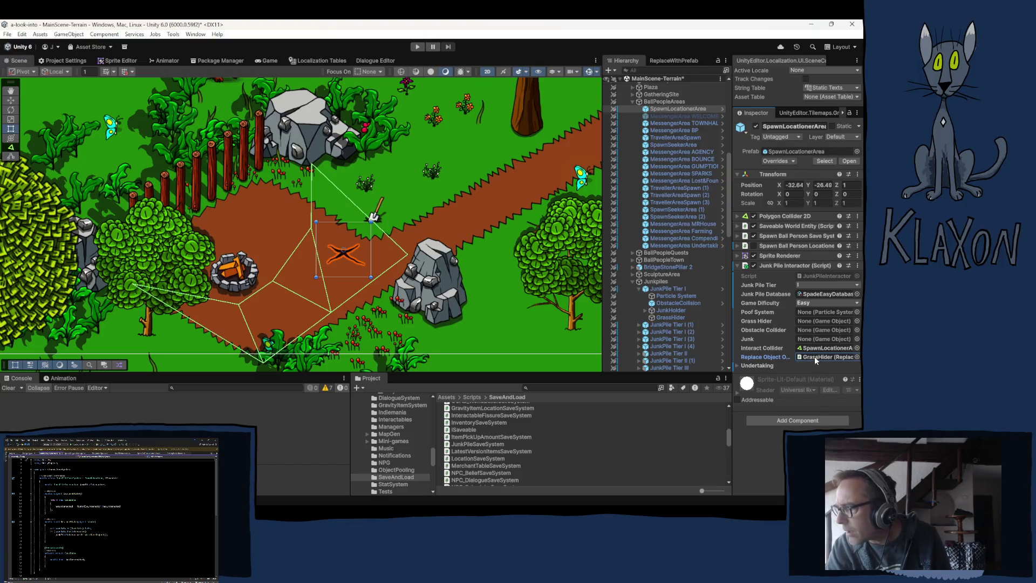
# Set Junk Pile Interactor's Replace Object to None, then locate the object assigned as Interact Collider
pyautogui.press('Delete')
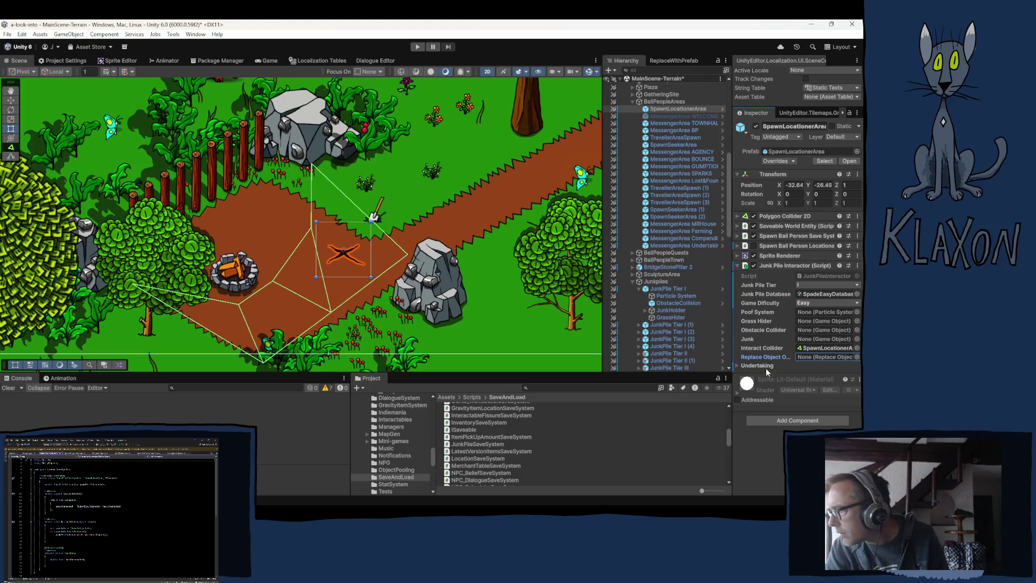
pyautogui.click(819, 349)
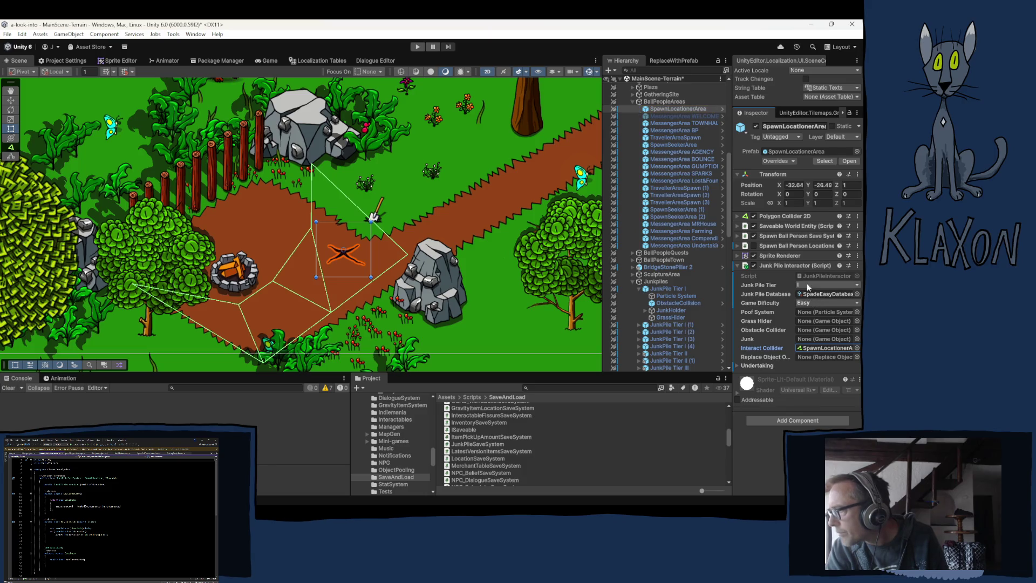
pyautogui.click(749, 366)
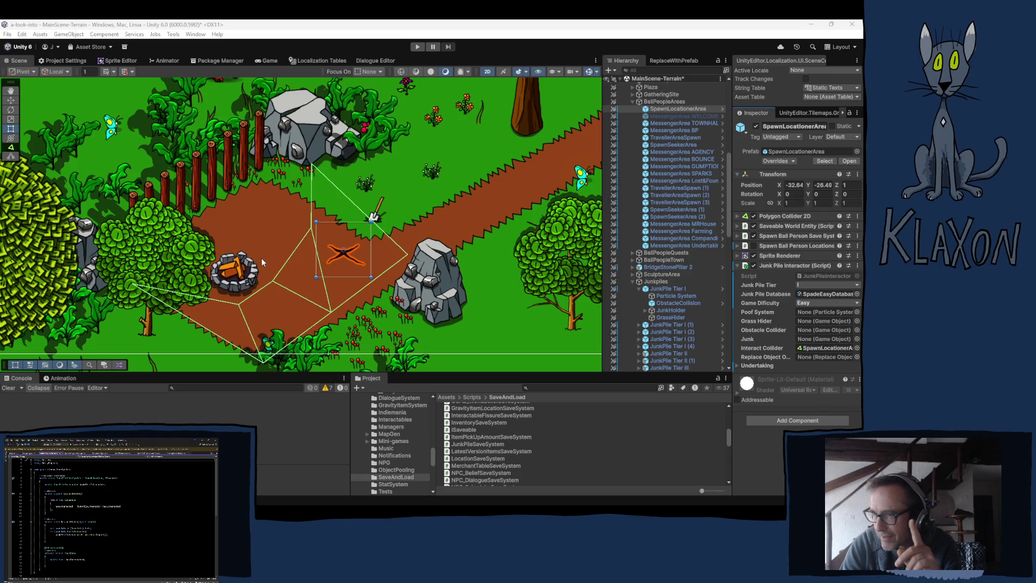
# Search the Project for 'double' and inspect the DoubleBoiler_Idle0000 sprite with an enlarged barrel preview
pyautogui.click(534, 387)
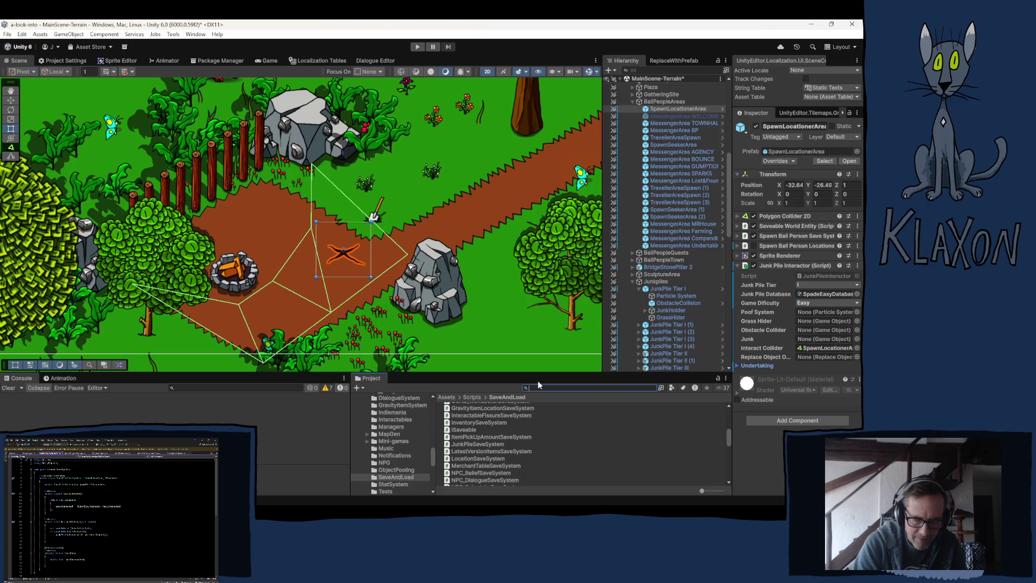
pyautogui.write('double')
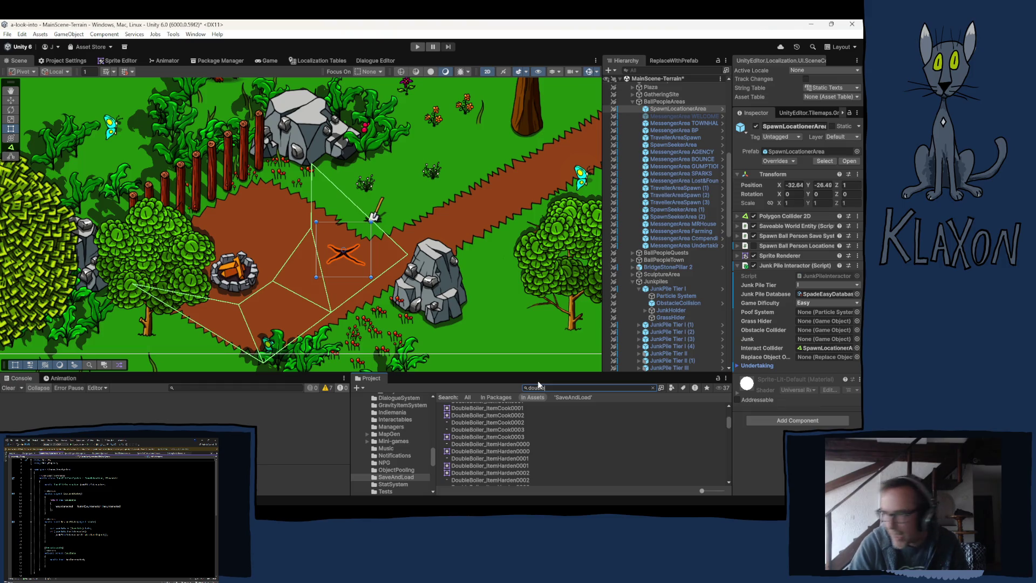
pyautogui.scroll(5, 510, 436)
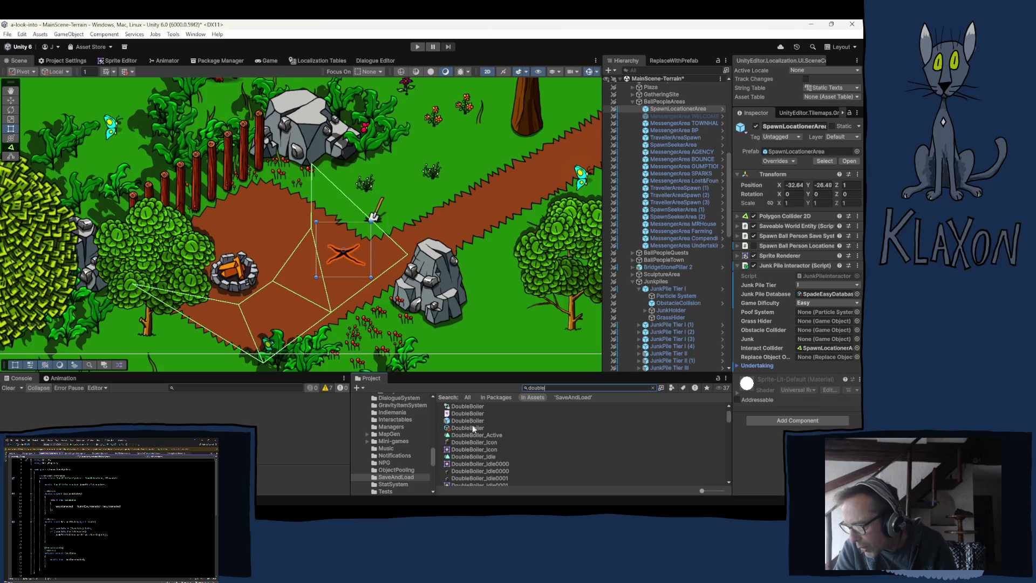
pyautogui.click(480, 441)
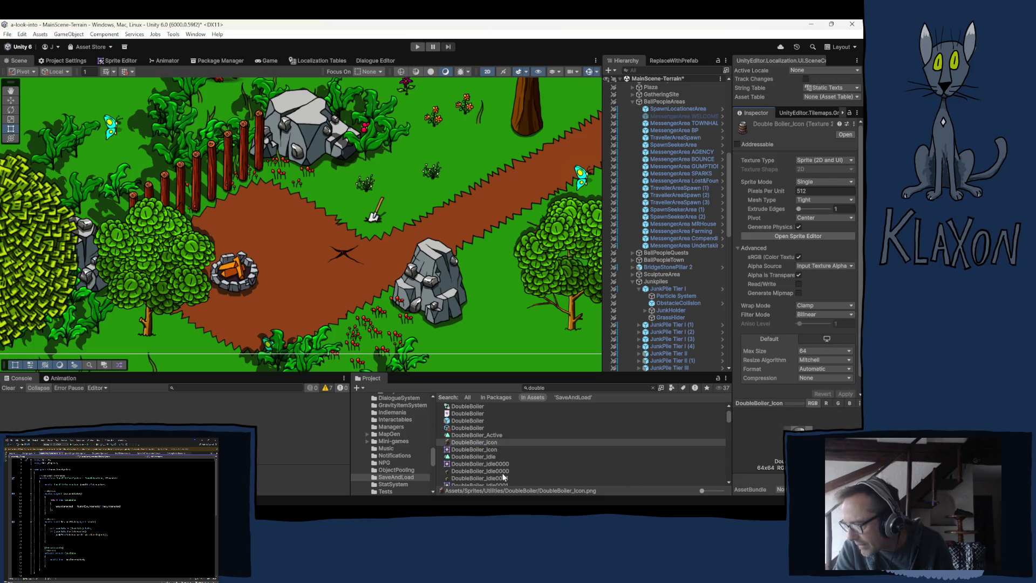
pyautogui.click(477, 469)
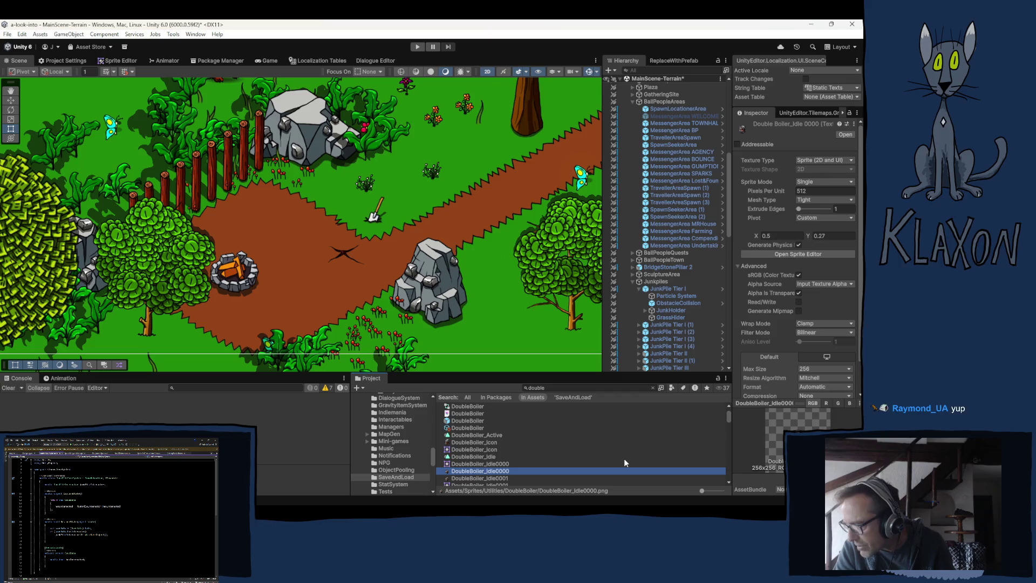
pyautogui.click(795, 403)
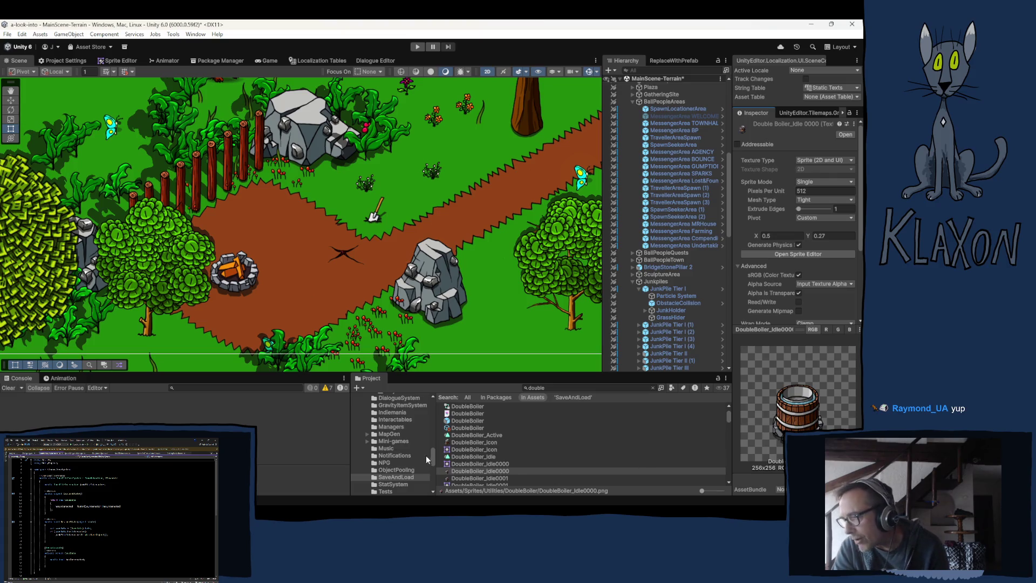
pyautogui.click(542, 388)
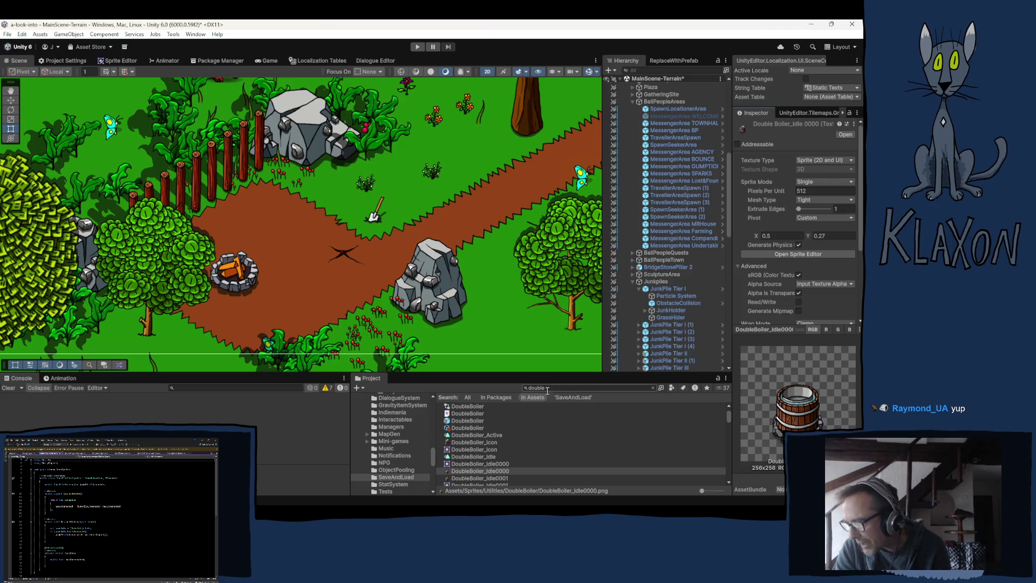
# Search for 'barrel' and inspect the Barrel, PlantBarrel, BarrelPlanter and PlantBarrel4 assets in turn
pyautogui.write('barrel')
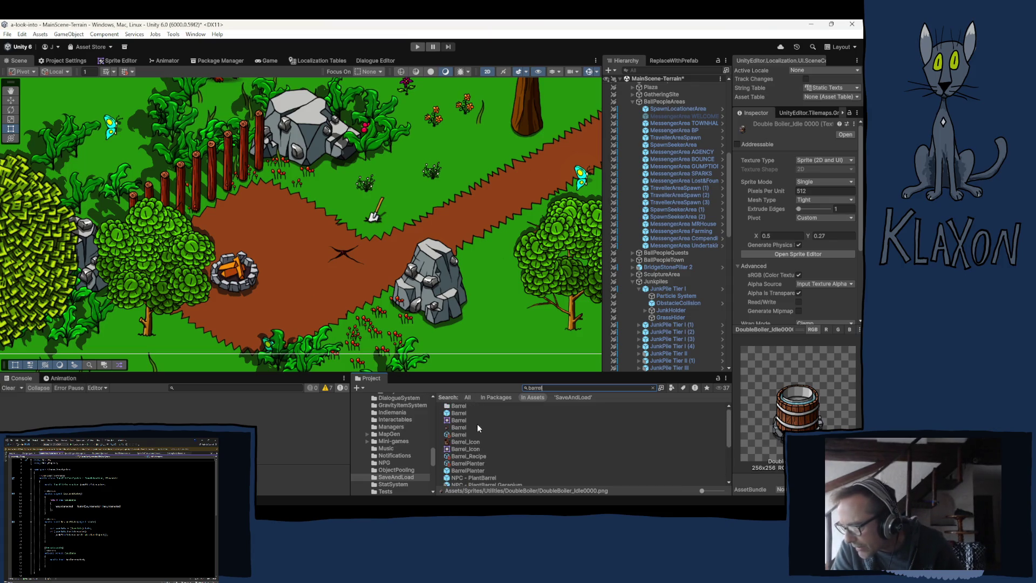
pyautogui.click(465, 429)
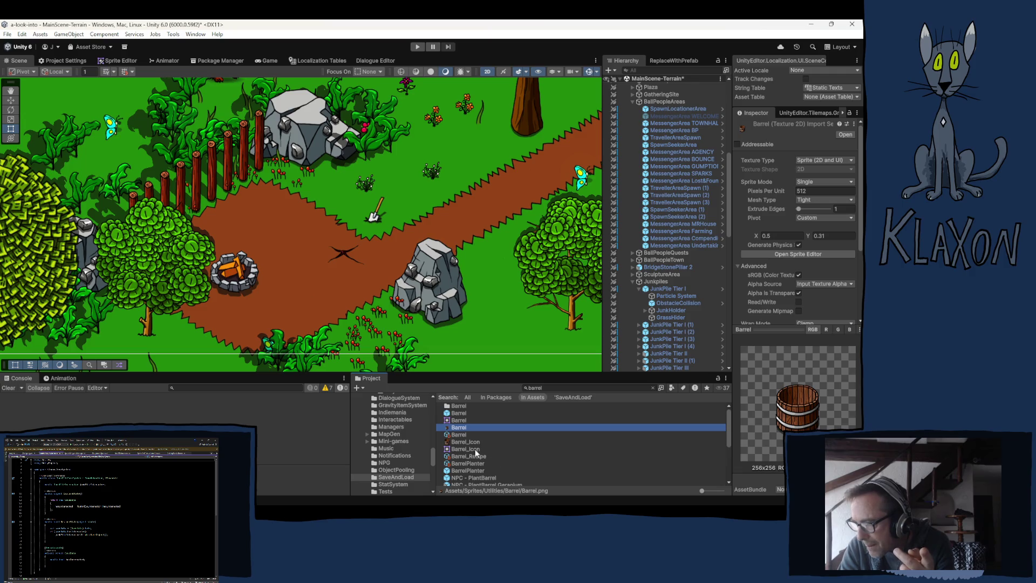
pyautogui.scroll(-4, 487, 445)
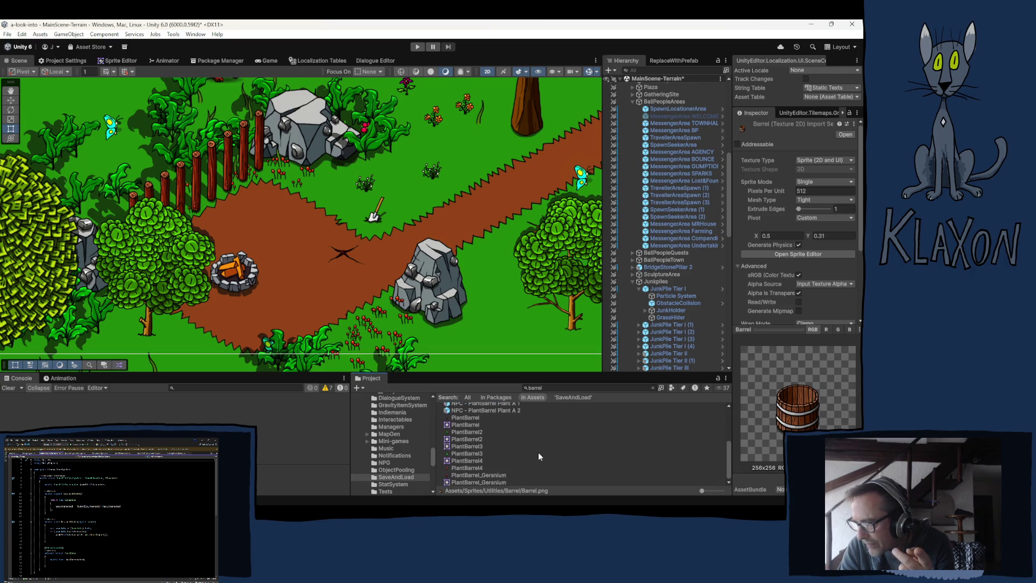
pyautogui.click(466, 419)
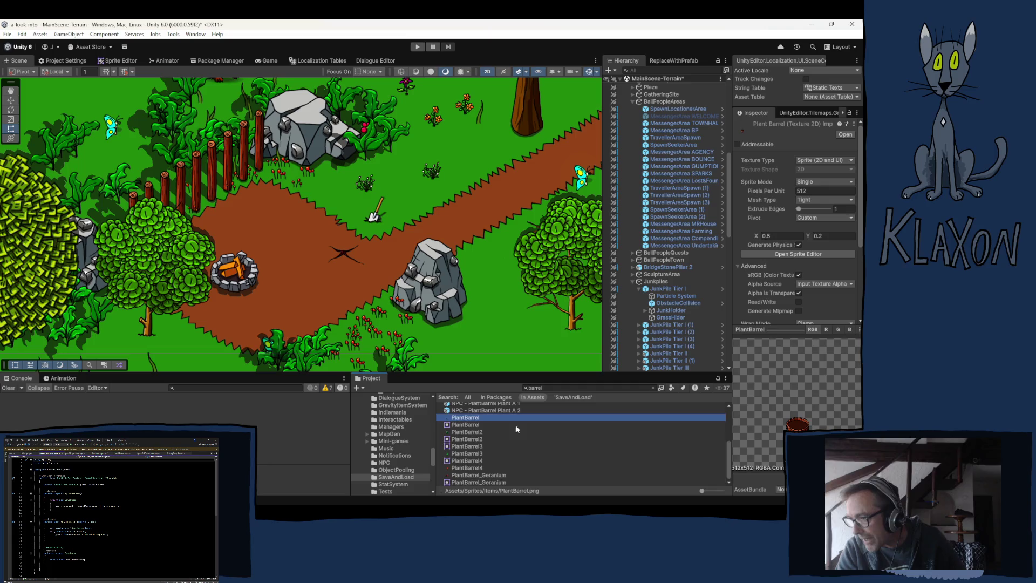
pyautogui.scroll(3, 496, 433)
pyautogui.scroll(2, 467, 413)
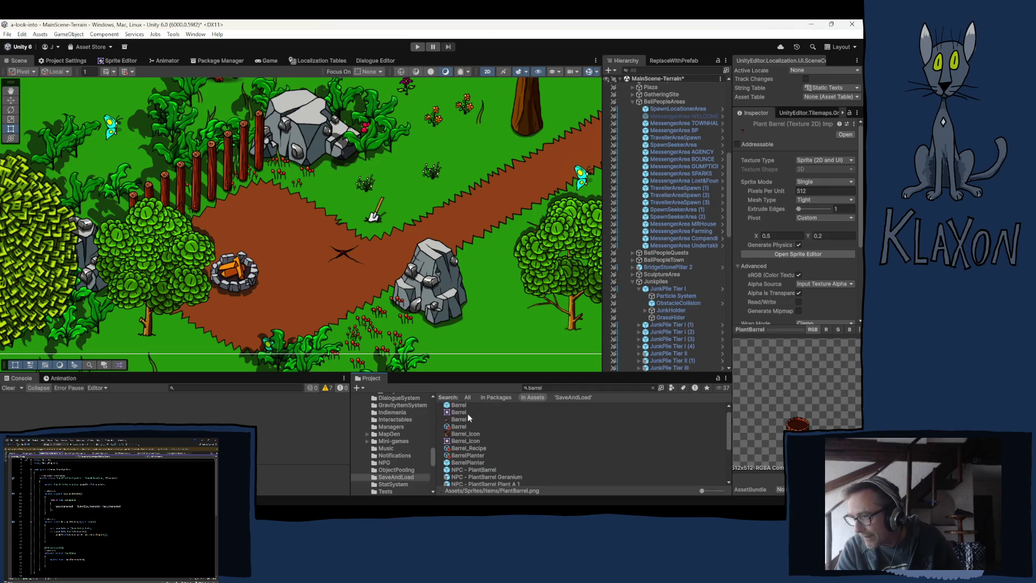
pyautogui.scroll(1, 460, 428)
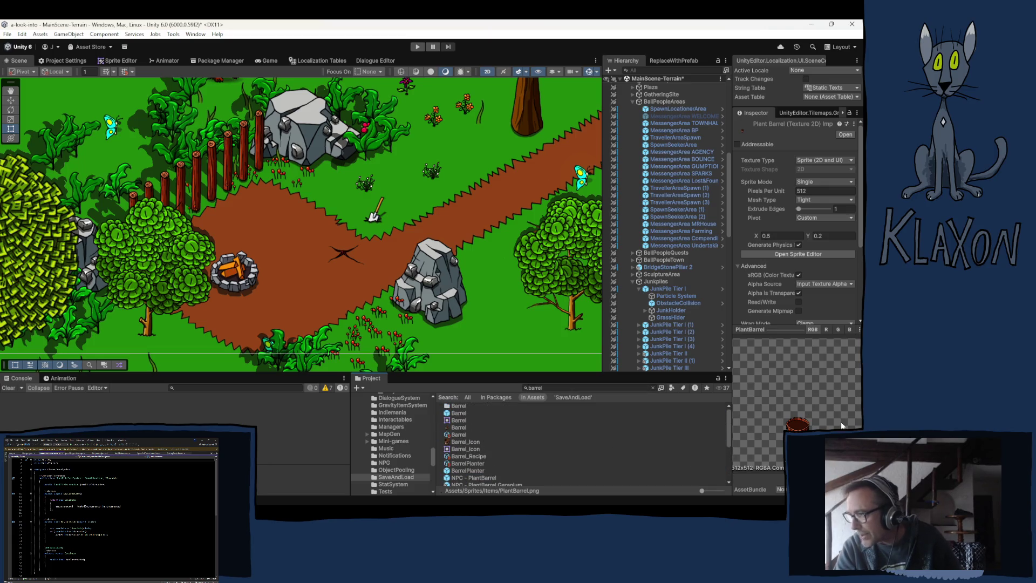
pyautogui.click(460, 427)
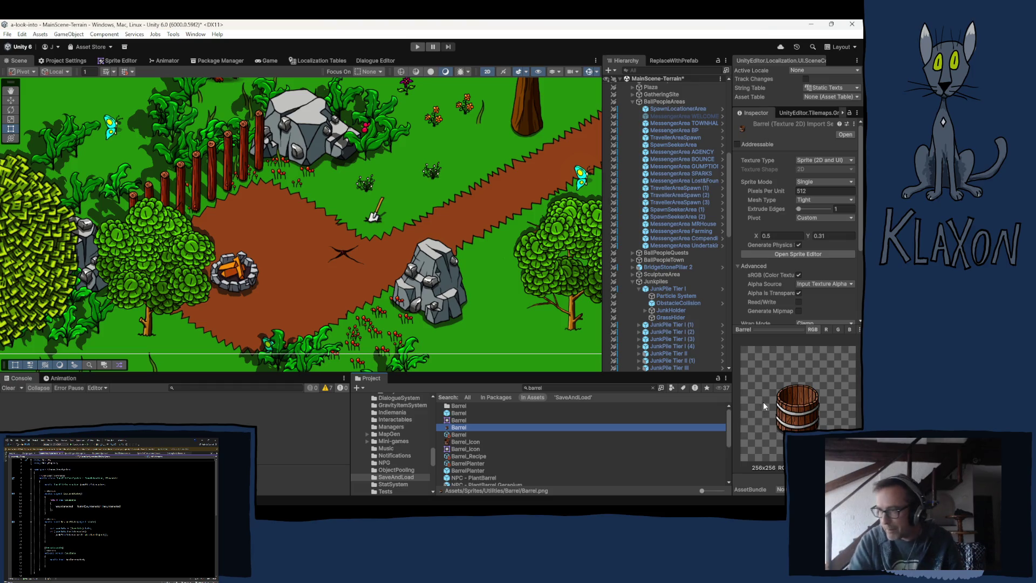
pyautogui.click(468, 463)
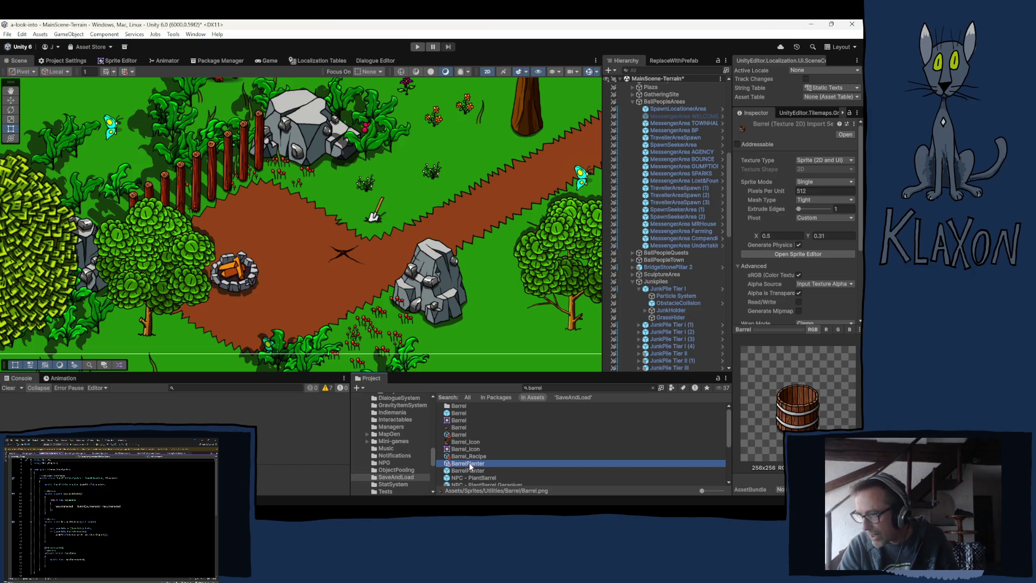
pyautogui.scroll(-3, 485, 470)
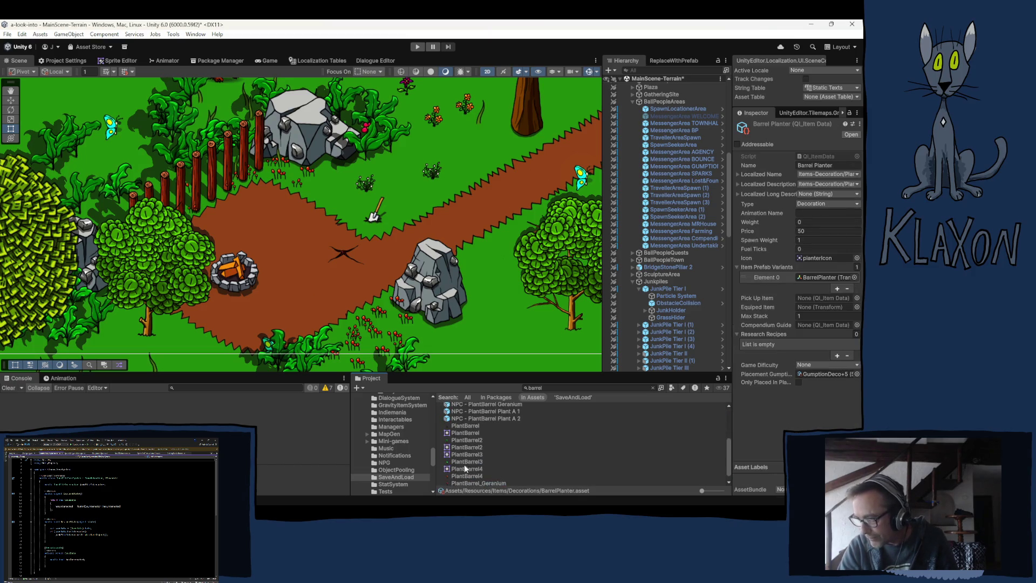
pyautogui.click(464, 476)
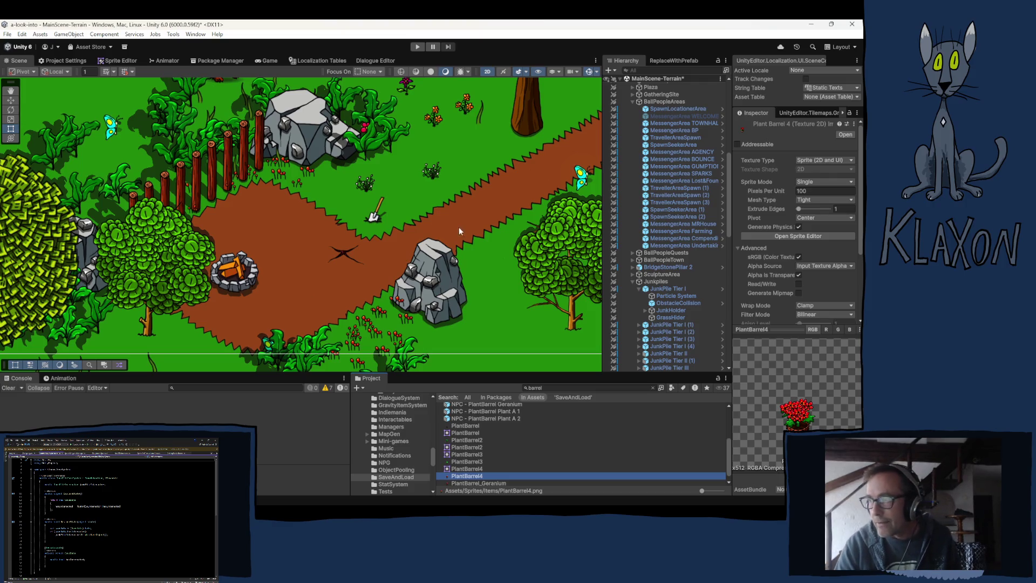
# Pan the Scene view over to the orange barrels by the shoreline and zoom in
pyautogui.moveTo(367, 238)
pyautogui.mouseDown()
pyautogui.moveTo(485, 119)
pyautogui.moveTo(539, 81)
pyautogui.mouseUp()
pyautogui.moveTo(270, 269); pyautogui.dragTo(335, 135)
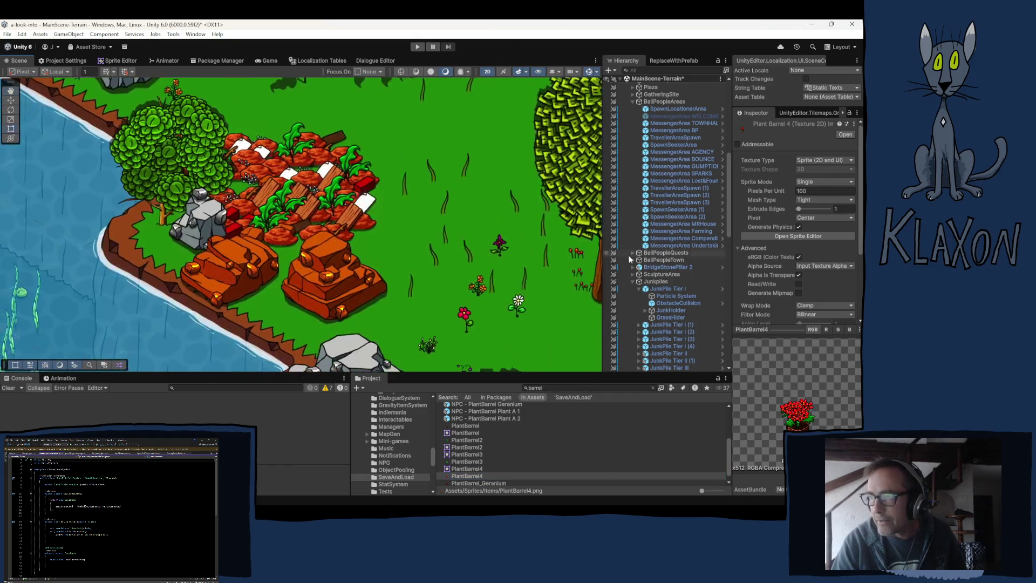
pyautogui.scroll(-2, 324, 215)
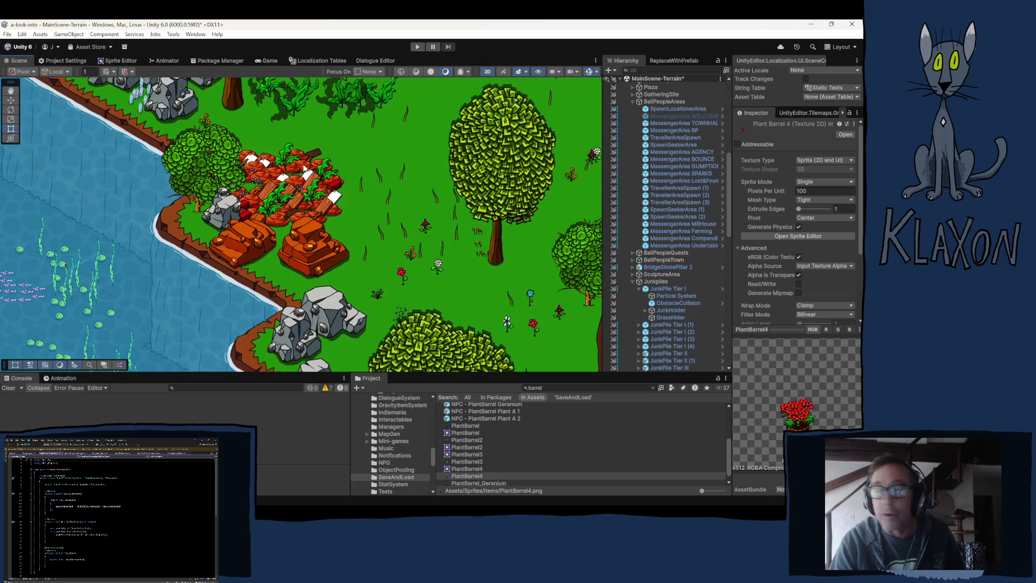
pyautogui.scroll(2, 267, 200)
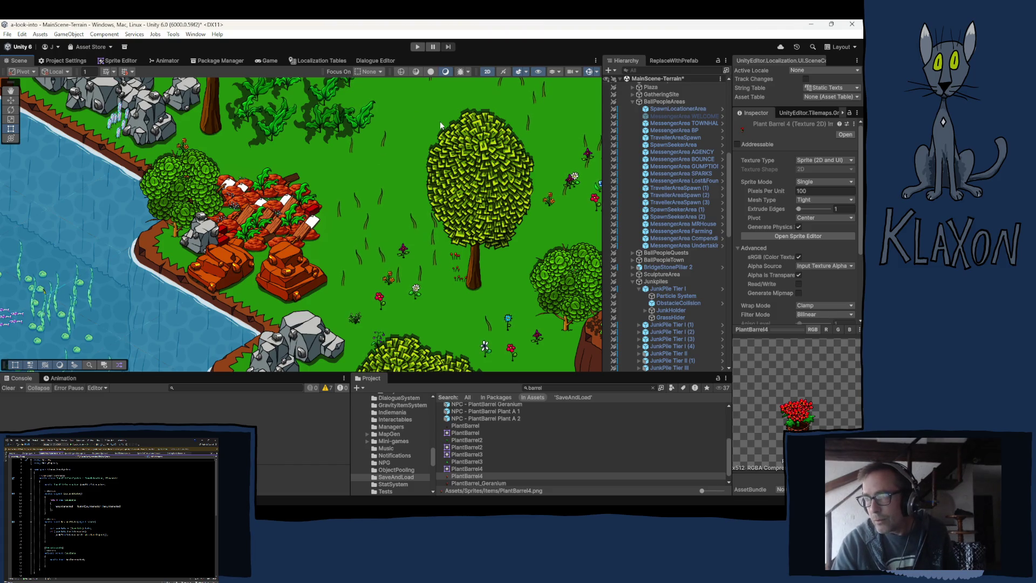
# Frame the Scene view, then centre the stone fire pit and dirt path with the X mark
pyautogui.press('f')
pyautogui.moveTo(392, 161); pyautogui.dragTo(356, 259)
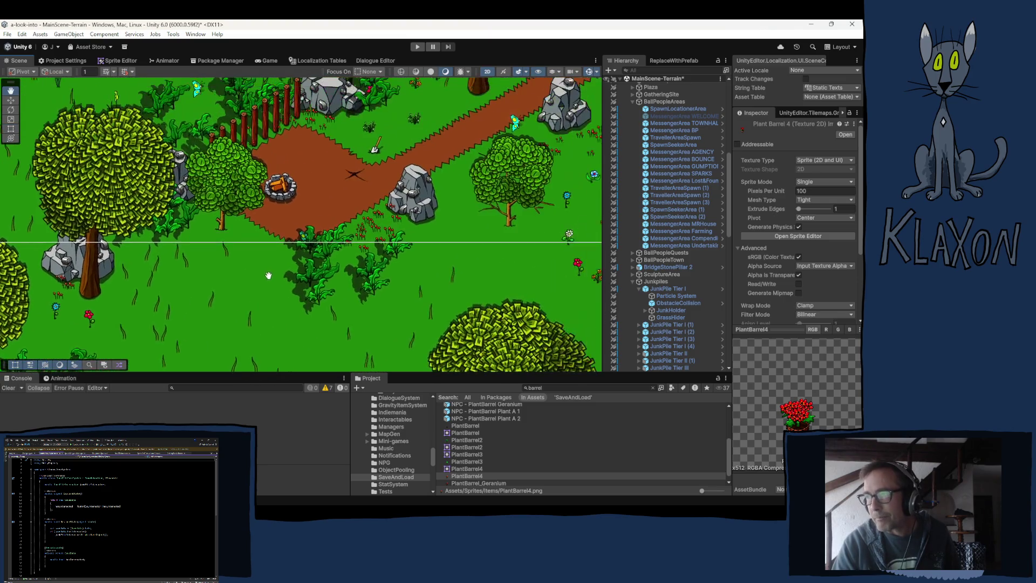
pyautogui.moveTo(341, 198); pyautogui.dragTo(241, 243)
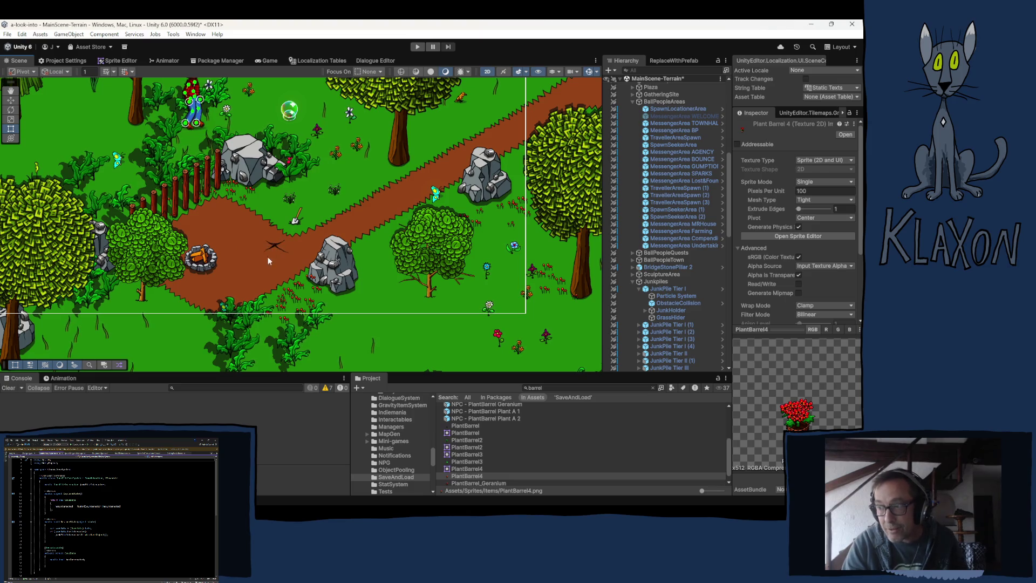
pyautogui.scroll(1, 274, 251)
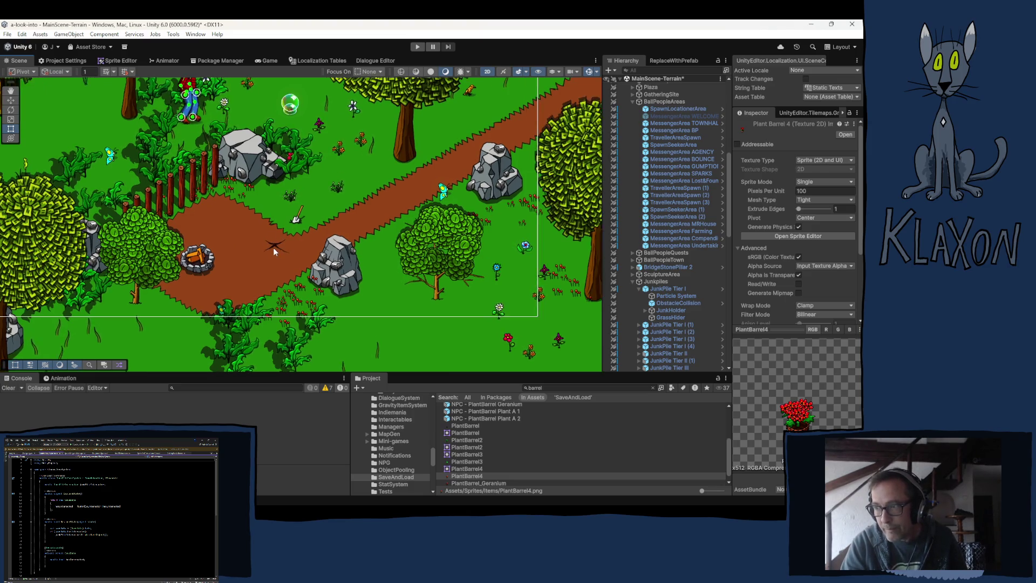
pyautogui.scroll(6, 273, 247)
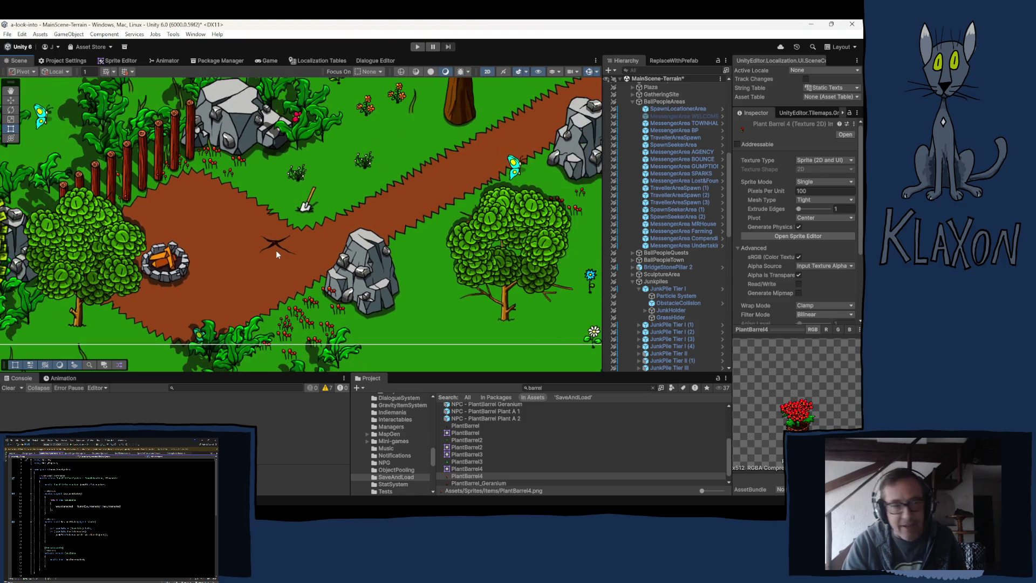
pyautogui.scroll(-2, 280, 244)
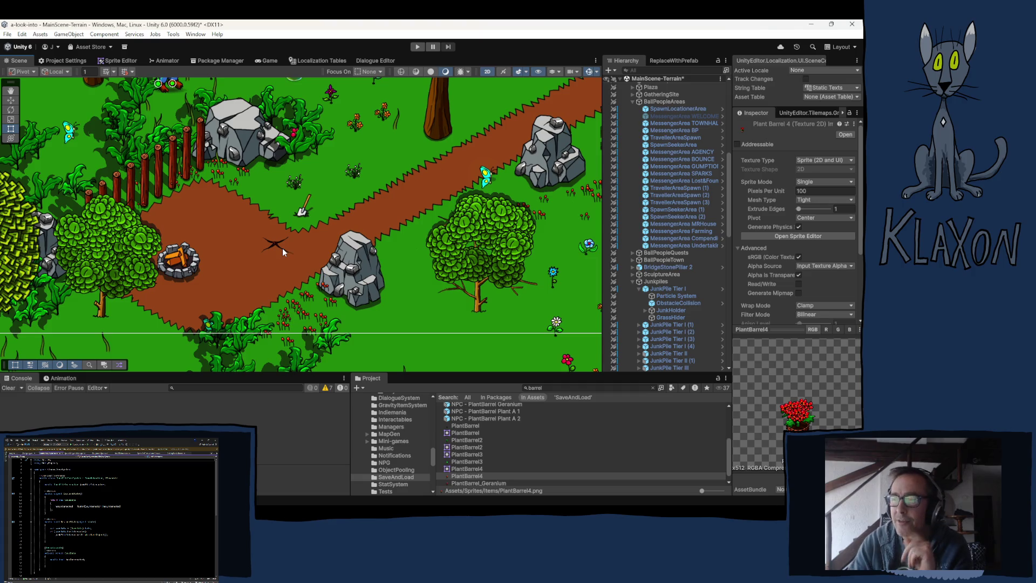
pyautogui.scroll(-3, 282, 252)
# Pan past the cliffs and teleporter pad to the grassy cliff path and grey rock pile
pyautogui.scroll(3, 397, 196)
pyautogui.moveTo(397, 197); pyautogui.dragTo(250, 317)
pyautogui.moveTo(299, 250)
pyautogui.mouseDown()
pyautogui.moveTo(249, 239)
pyautogui.moveTo(228, 260)
pyautogui.moveTo(141, 244)
pyautogui.moveTo(197, 120)
pyautogui.mouseUp()
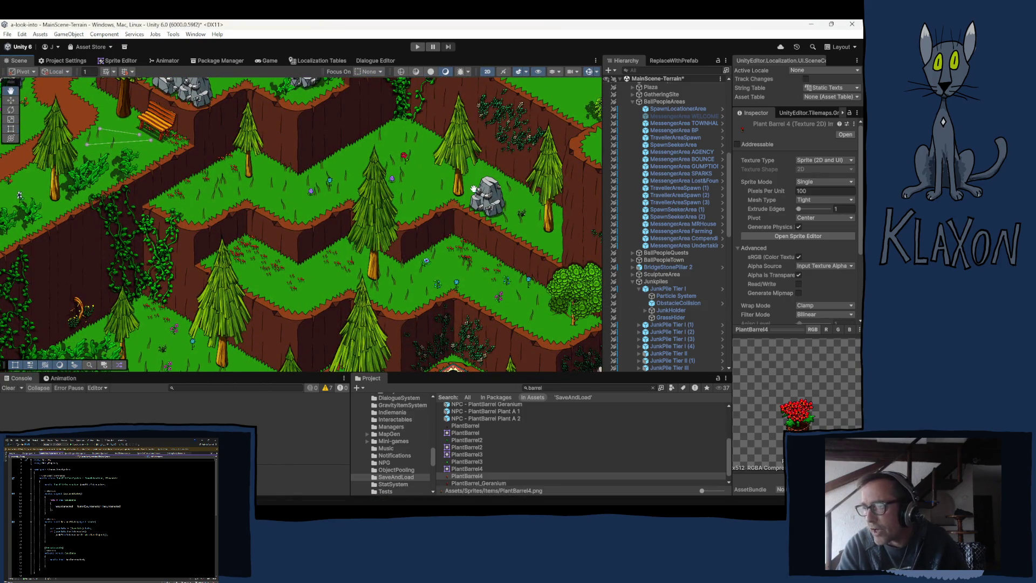
pyautogui.moveTo(519, 164); pyautogui.dragTo(277, 285)
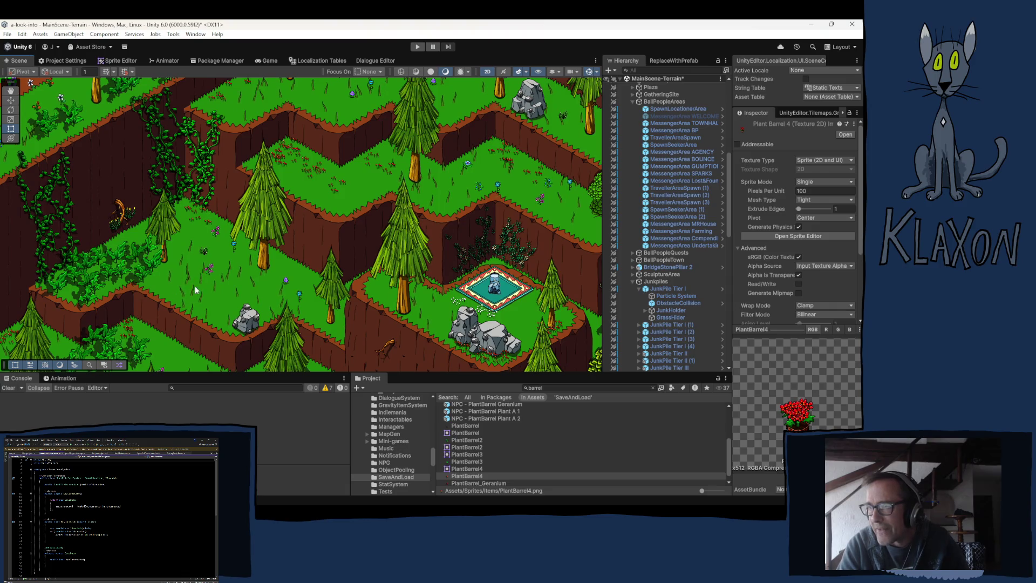
pyautogui.moveTo(492, 302)
pyautogui.mouseDown()
pyautogui.moveTo(319, 221)
pyautogui.moveTo(183, 113)
pyautogui.mouseUp()
pyautogui.moveTo(309, 206)
pyautogui.mouseDown()
pyautogui.moveTo(131, 104)
pyautogui.moveTo(343, 222)
pyautogui.moveTo(370, 273)
pyautogui.mouseUp()
pyautogui.press('t')
pyautogui.moveTo(330, 216)
pyautogui.mouseDown()
pyautogui.moveTo(456, 290)
pyautogui.moveTo(378, 270)
pyautogui.moveTo(452, 183)
pyautogui.moveTo(481, 324)
pyautogui.moveTo(443, 304)
pyautogui.mouseUp()
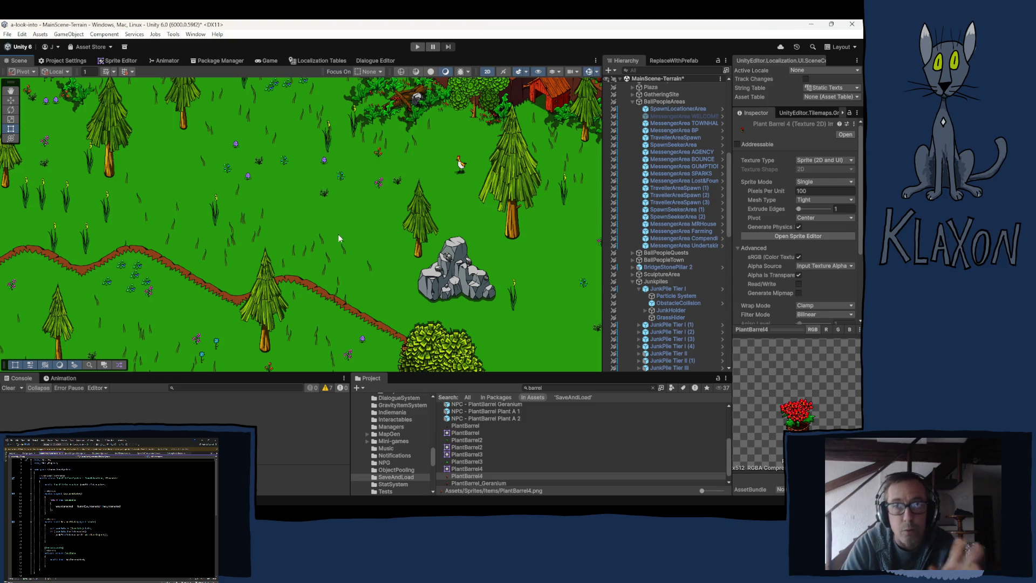
# Pan past the barn and fence back to a wide view of the fire-pit path
pyautogui.moveTo(480, 199)
pyautogui.mouseDown()
pyautogui.moveTo(234, 202)
pyautogui.moveTo(189, 41)
pyautogui.moveTo(188, 366)
pyautogui.moveTo(179, 279)
pyautogui.moveTo(191, 262)
pyautogui.mouseUp()
pyautogui.press('t')
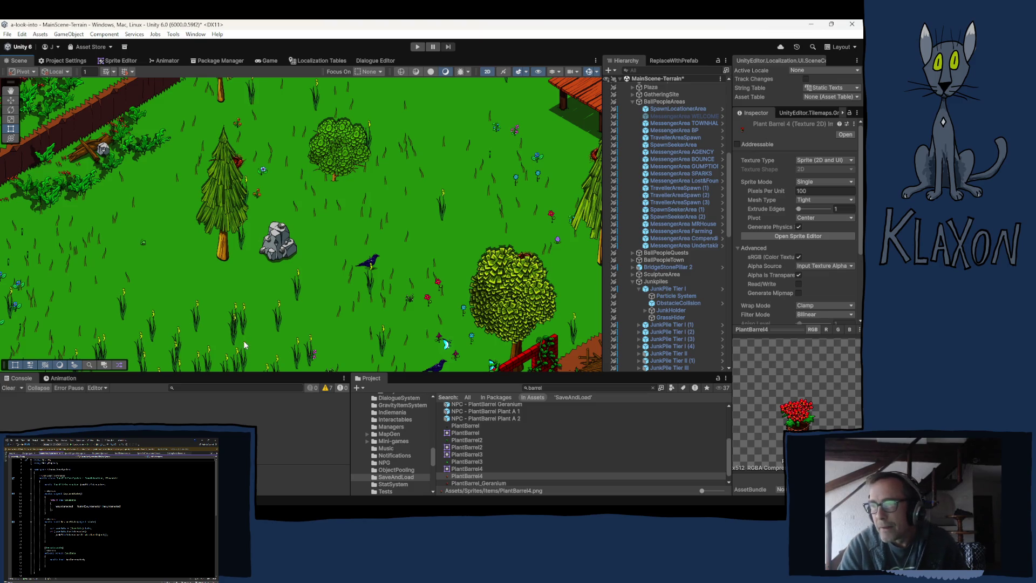
pyautogui.moveTo(130, 149)
pyautogui.mouseDown()
pyautogui.moveTo(767, 279)
pyautogui.moveTo(817, 403)
pyautogui.moveTo(632, 330)
pyautogui.moveTo(484, 303)
pyautogui.moveTo(421, 269)
pyautogui.mouseUp()
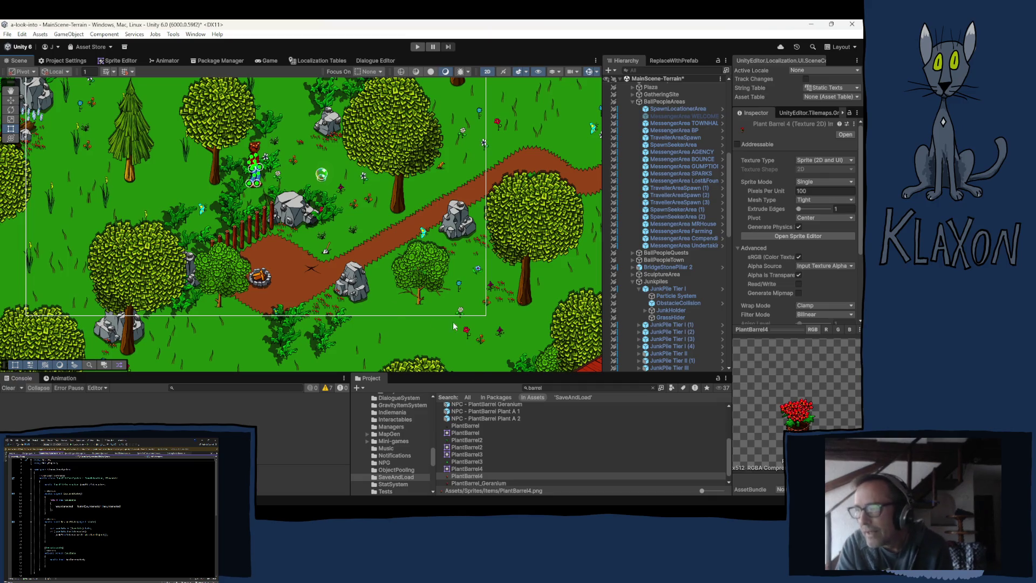
pyautogui.scroll(5, 310, 268)
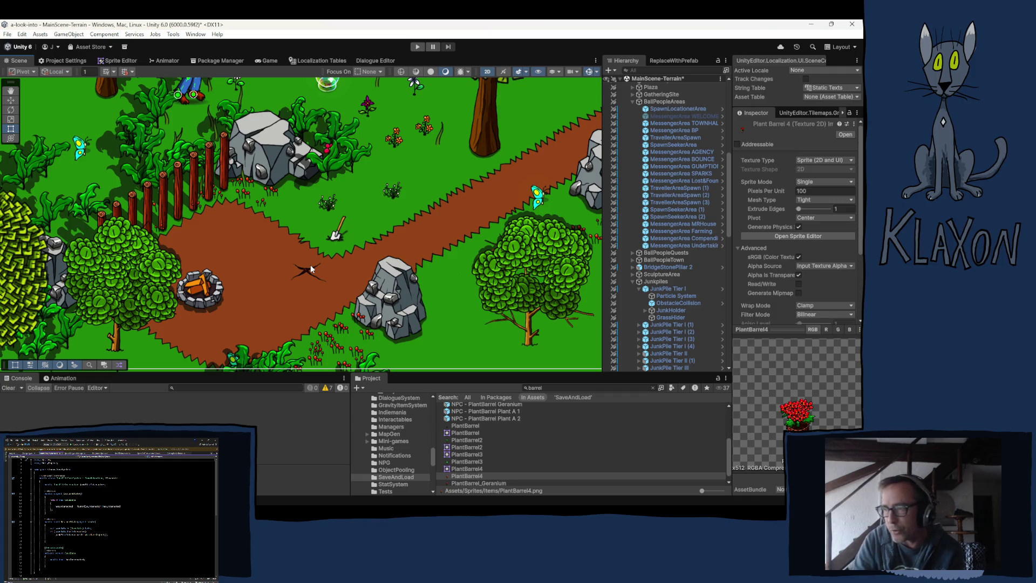
# Zoom in closely on the shovel and X mark beside the fire pit
pyautogui.scroll(2, 337, 241)
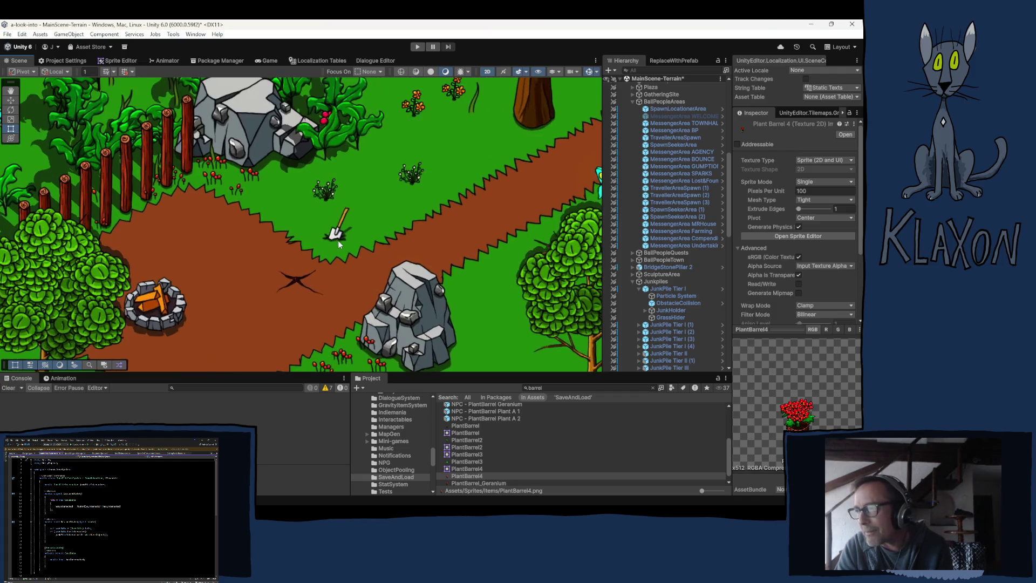
pyautogui.scroll(2, 337, 241)
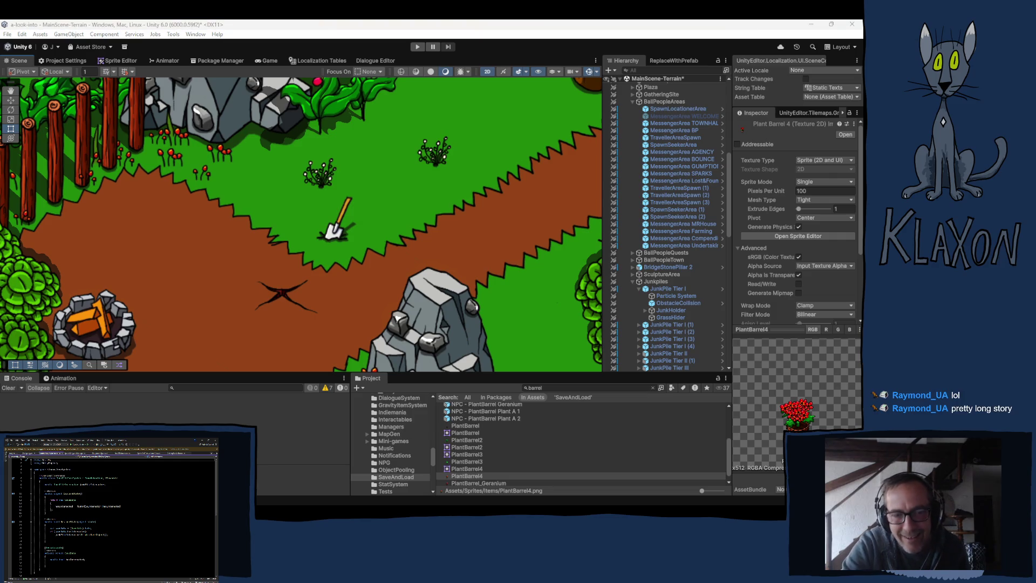
pyautogui.click(294, 28)
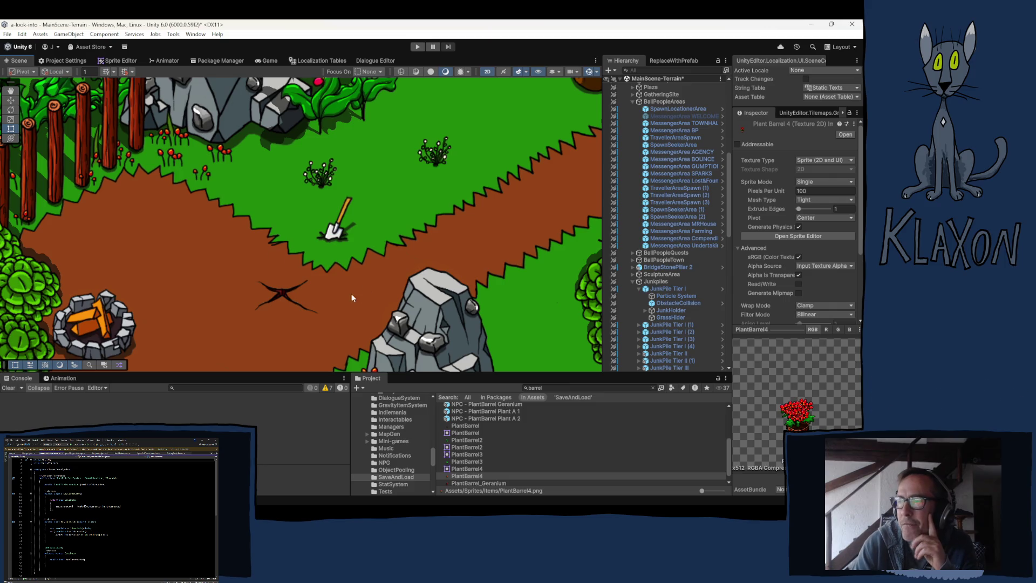
pyautogui.scroll(-5, 302, 275)
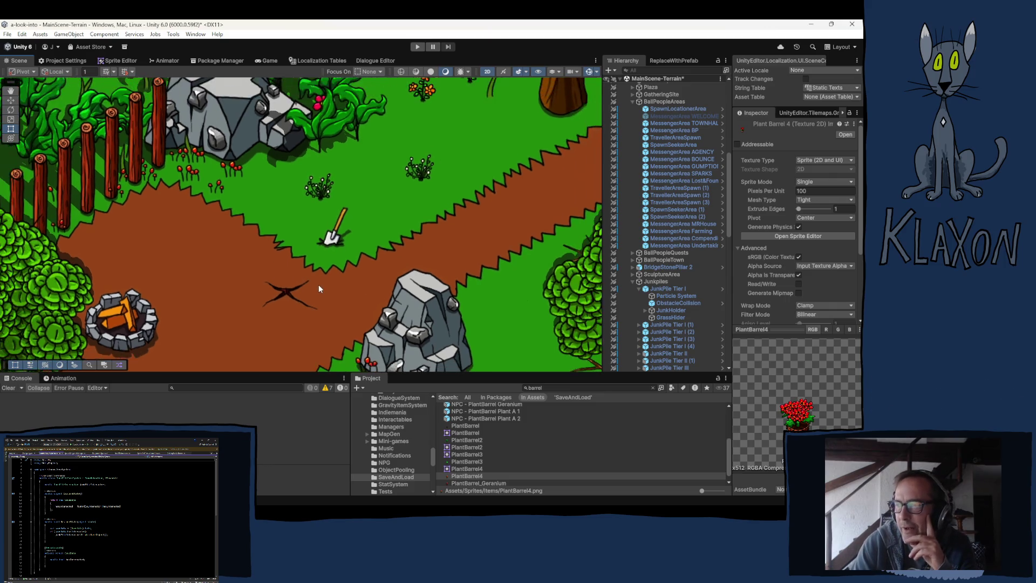
pyautogui.press('t')
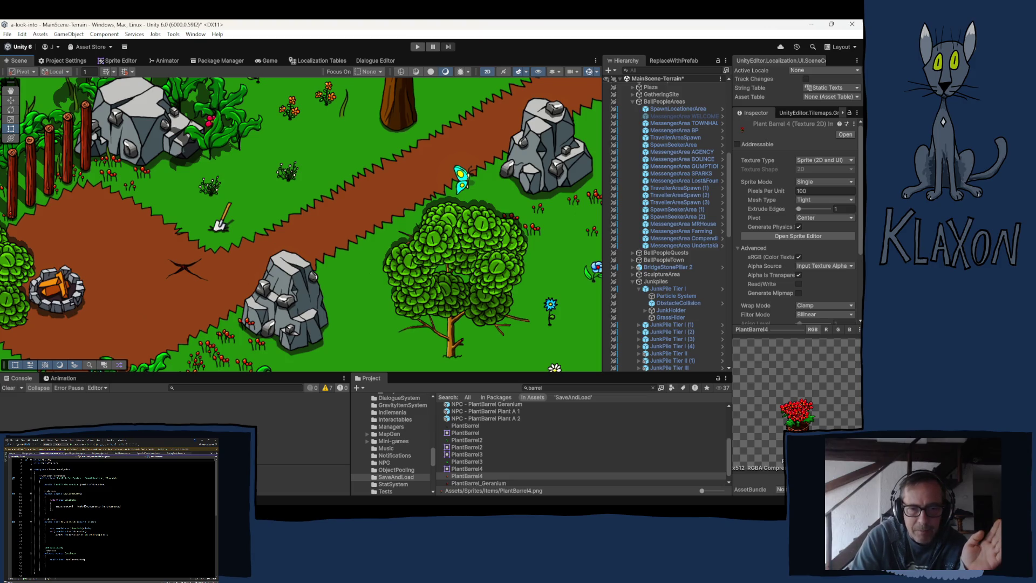
pyautogui.hotkey('alt', 'Tab')
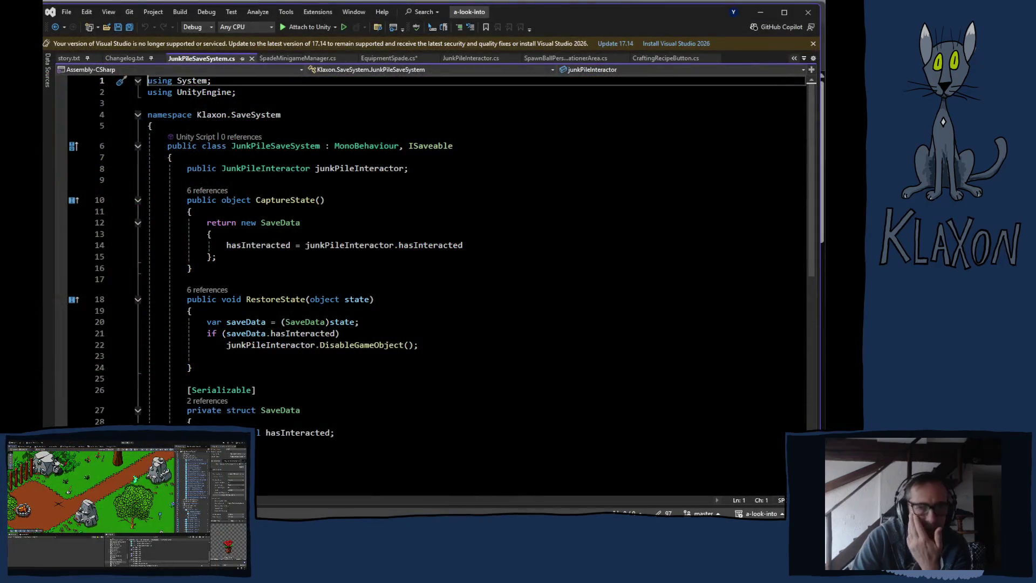
# Delete the unfinished DiggableArea if-block from EquipmentSpade.cs and save the script
pyautogui.click(386, 59)
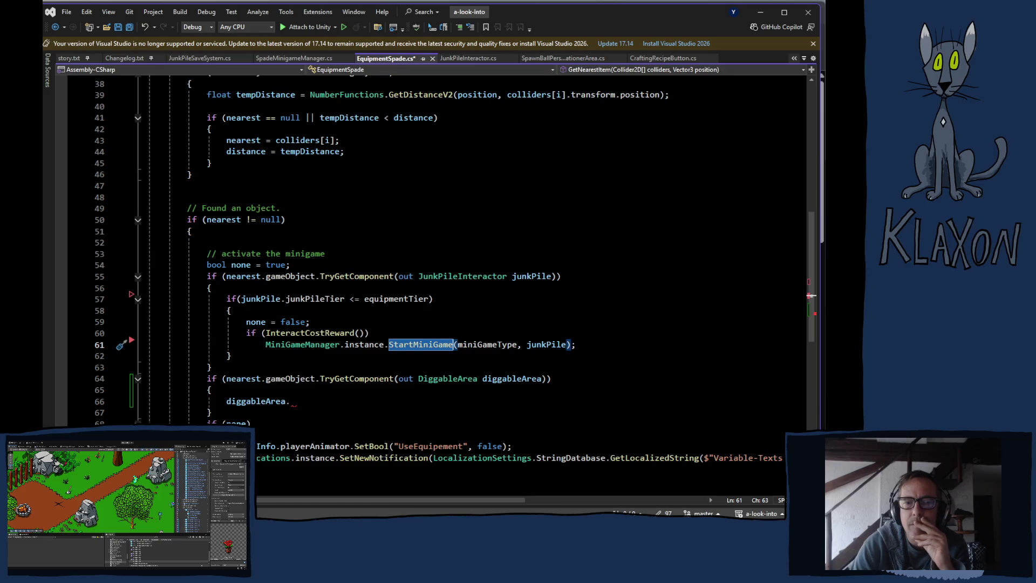
pyautogui.moveTo(206, 378)
pyautogui.mouseDown()
pyautogui.moveTo(229, 401)
pyautogui.moveTo(214, 413)
pyautogui.moveTo(231, 415)
pyautogui.mouseUp()
pyautogui.press('Delete')
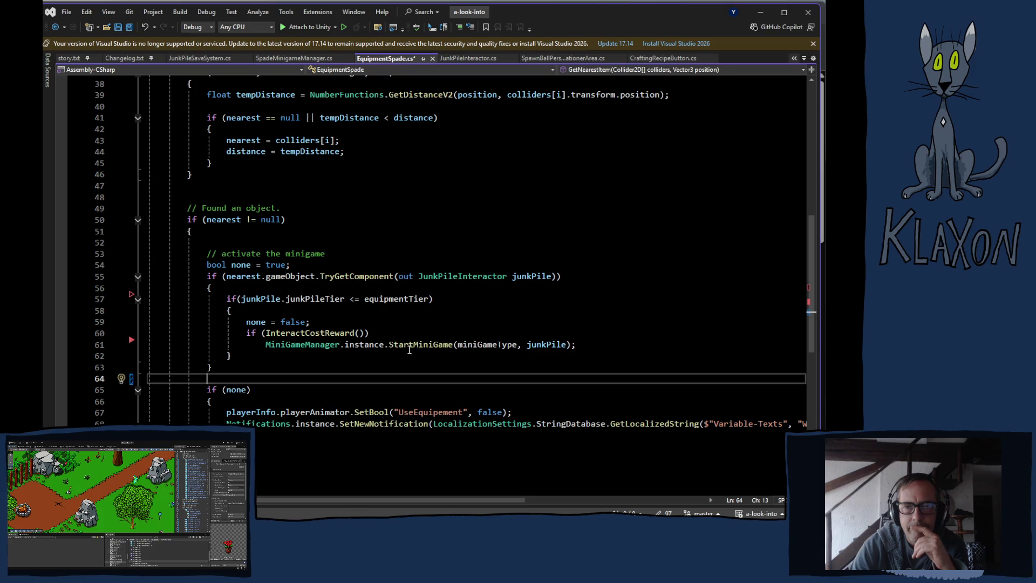
pyautogui.moveTo(419, 346)
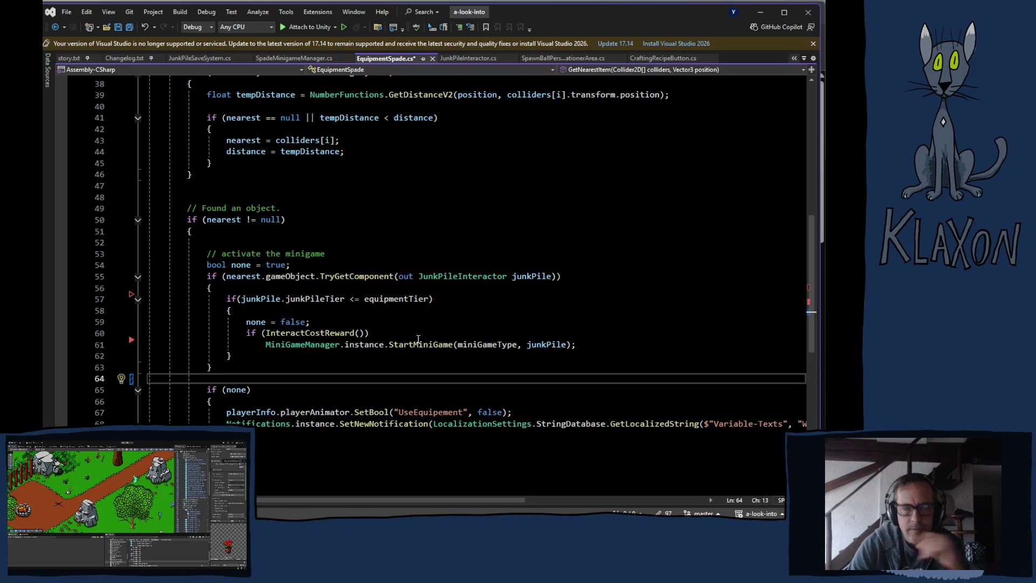
pyautogui.hotkey('ctrl', 's')
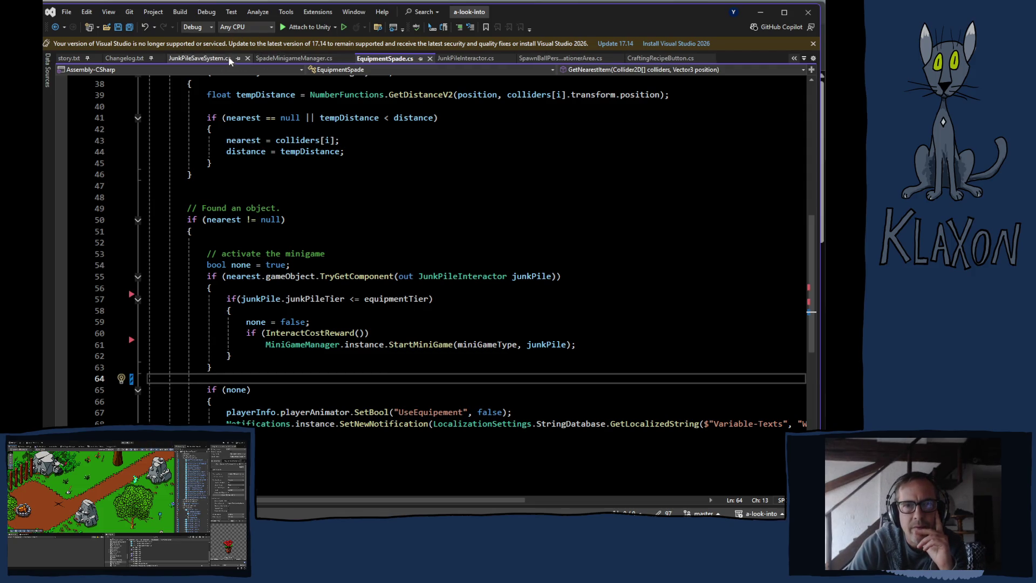
pyautogui.click(200, 61)
pyautogui.click(286, 61)
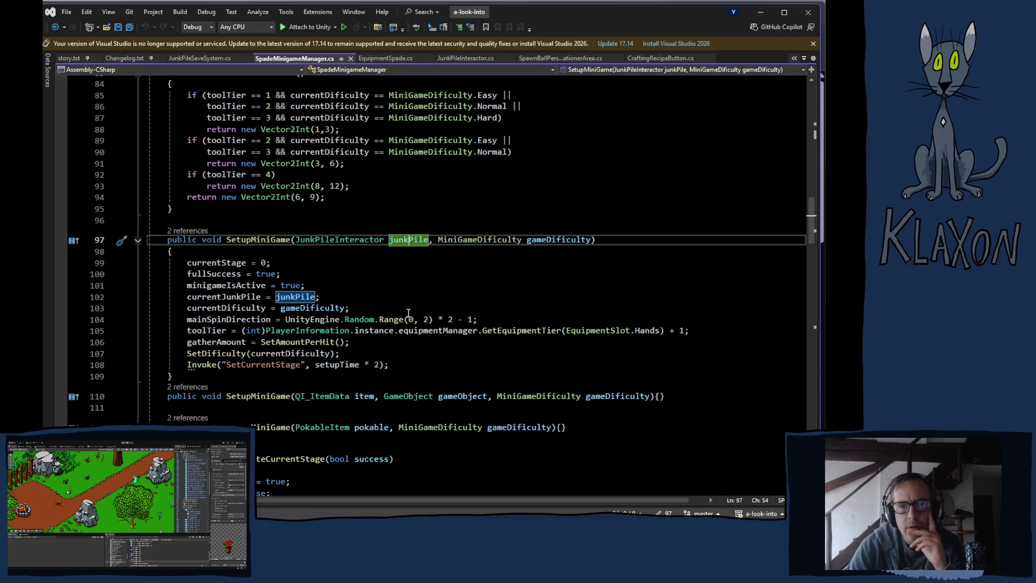
pyautogui.scroll(-10, 426, 308)
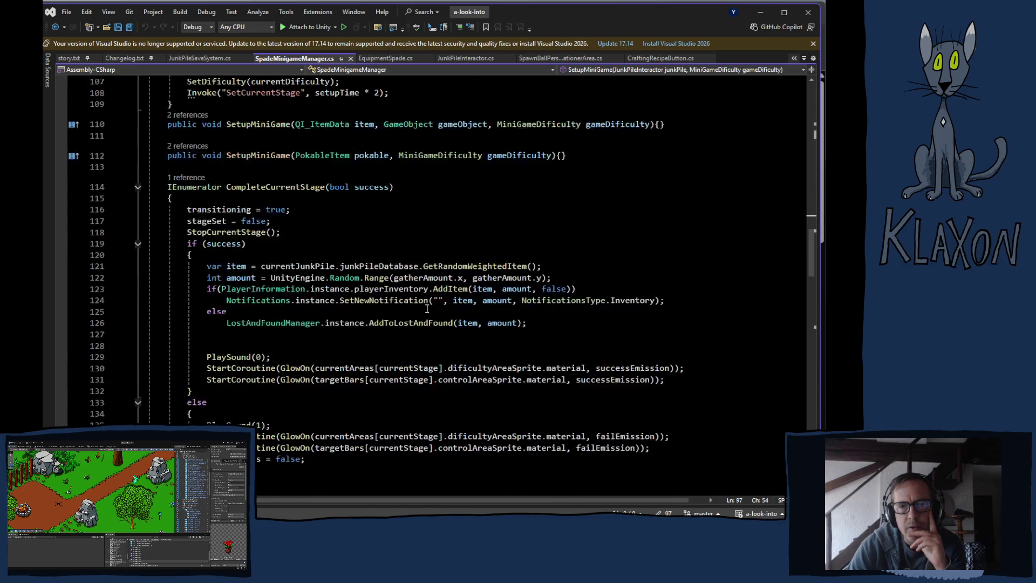
pyautogui.scroll(-15, 426, 308)
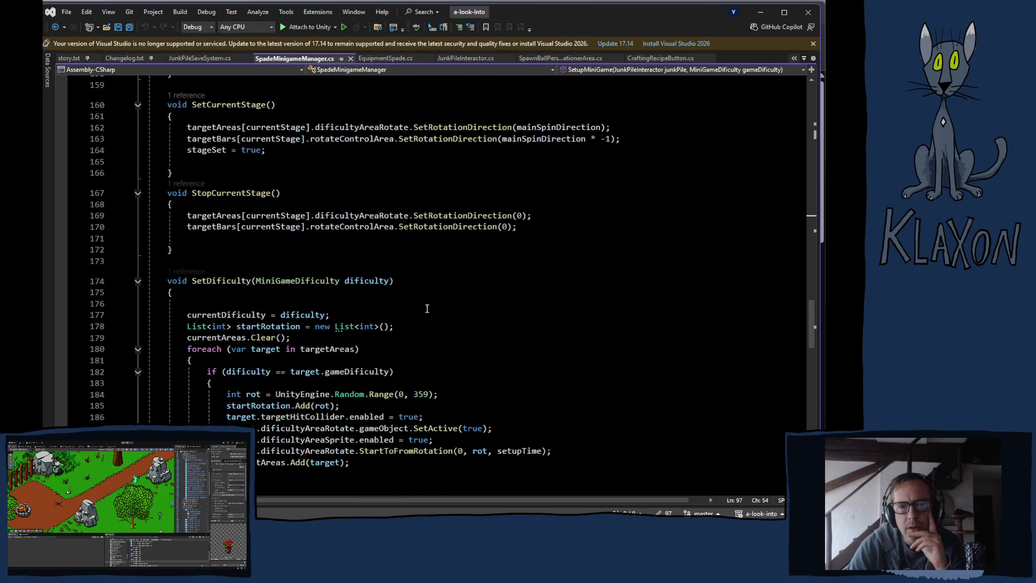
pyautogui.scroll(-11, 426, 308)
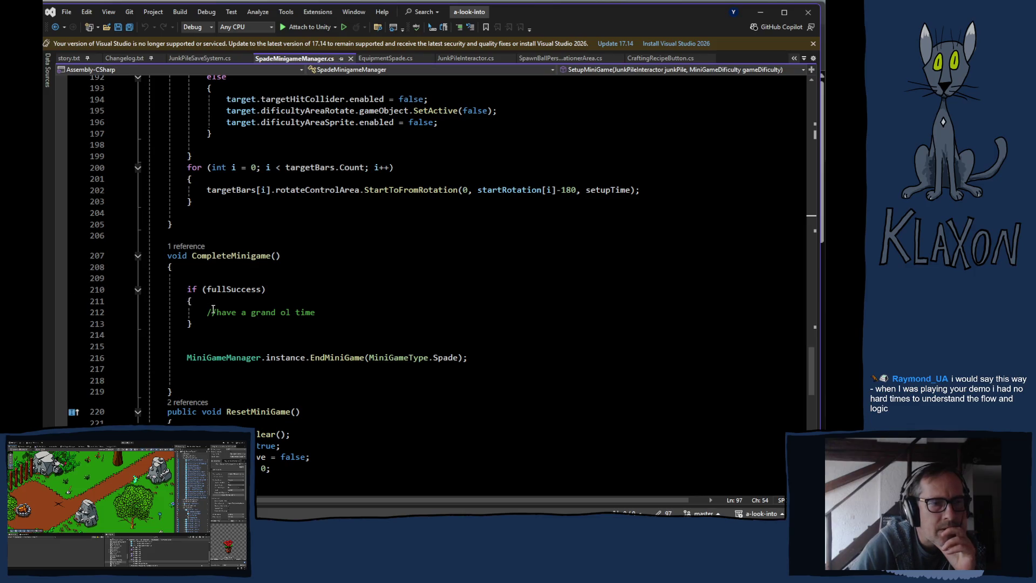
pyautogui.scroll(-4, 383, 332)
pyautogui.scroll(-4, 383, 332)
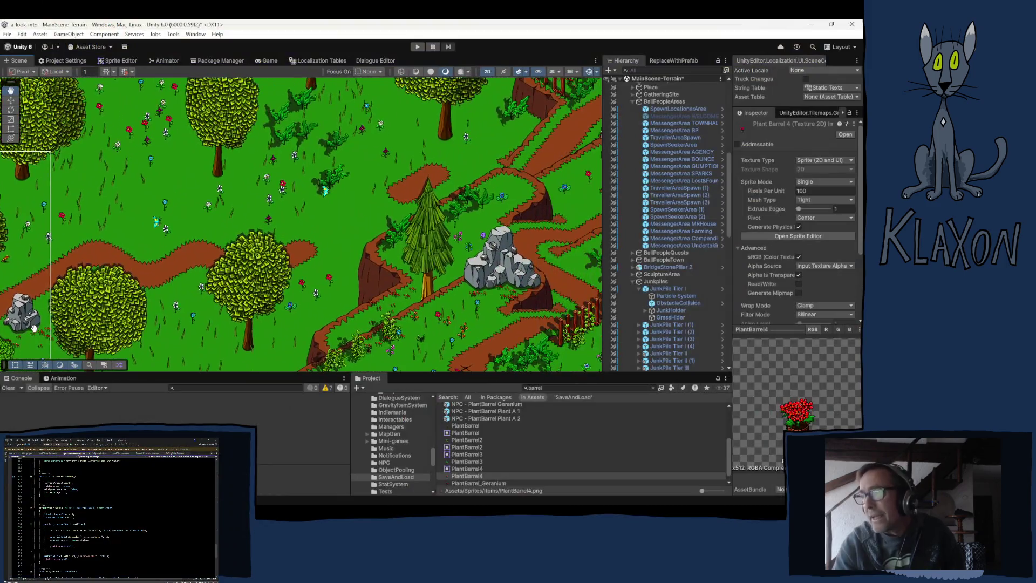
pyautogui.moveTo(34, 327)
pyautogui.mouseDown()
pyautogui.moveTo(510, 345)
pyautogui.moveTo(154, 316)
pyautogui.moveTo(135, 216)
pyautogui.moveTo(178, 119)
pyautogui.moveTo(231, 41)
pyautogui.moveTo(326, 46)
pyautogui.moveTo(293, 479)
pyautogui.moveTo(464, 266)
pyautogui.moveTo(368, 256)
pyautogui.moveTo(429, 179)
pyautogui.mouseUp()
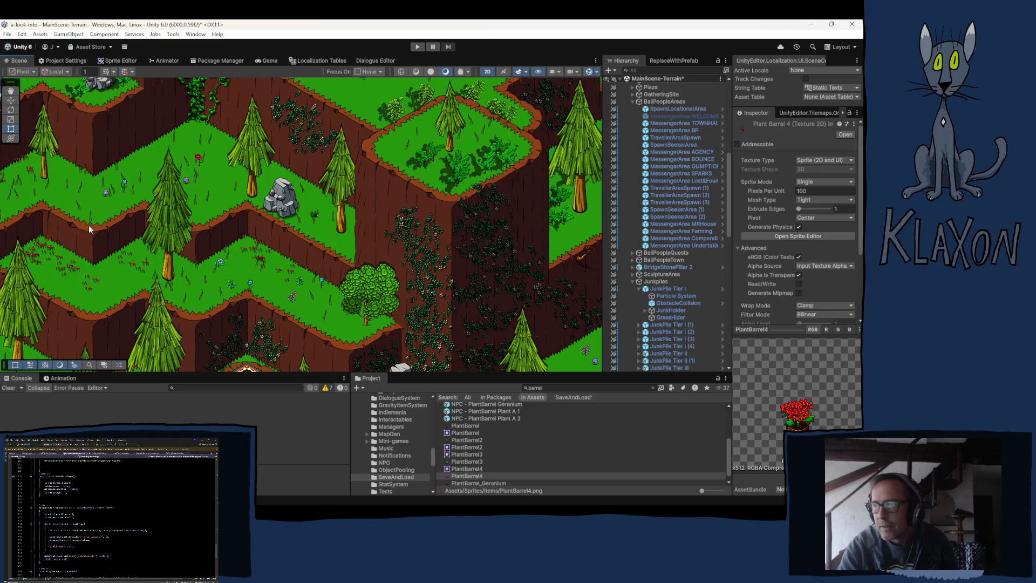
pyautogui.moveTo(179, 242); pyautogui.dragTo(238, 171)
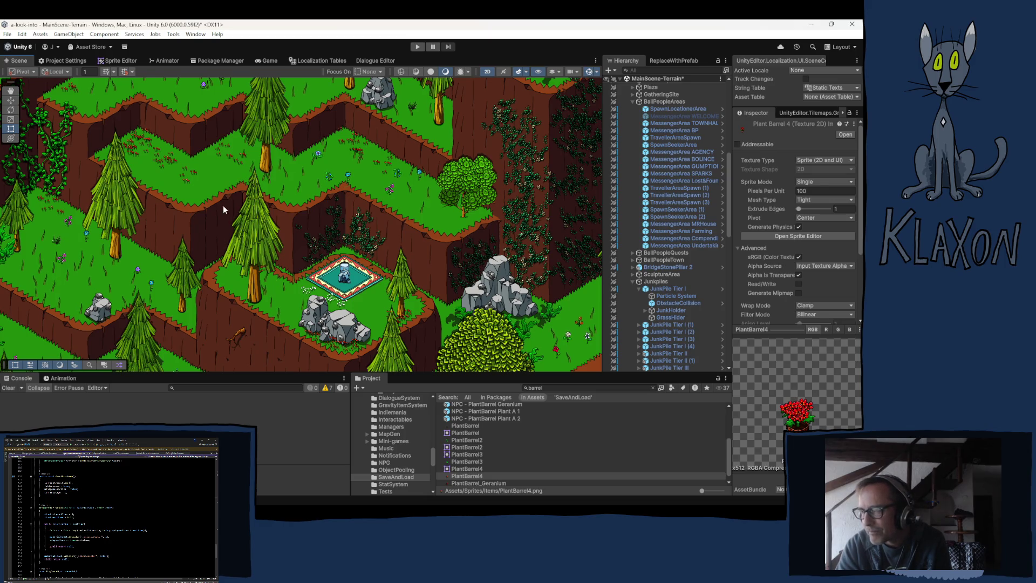
pyautogui.moveTo(86, 157)
pyautogui.mouseDown()
pyautogui.moveTo(481, 282)
pyautogui.moveTo(650, 391)
pyautogui.moveTo(22, 81)
pyautogui.moveTo(57, 87)
pyautogui.mouseUp()
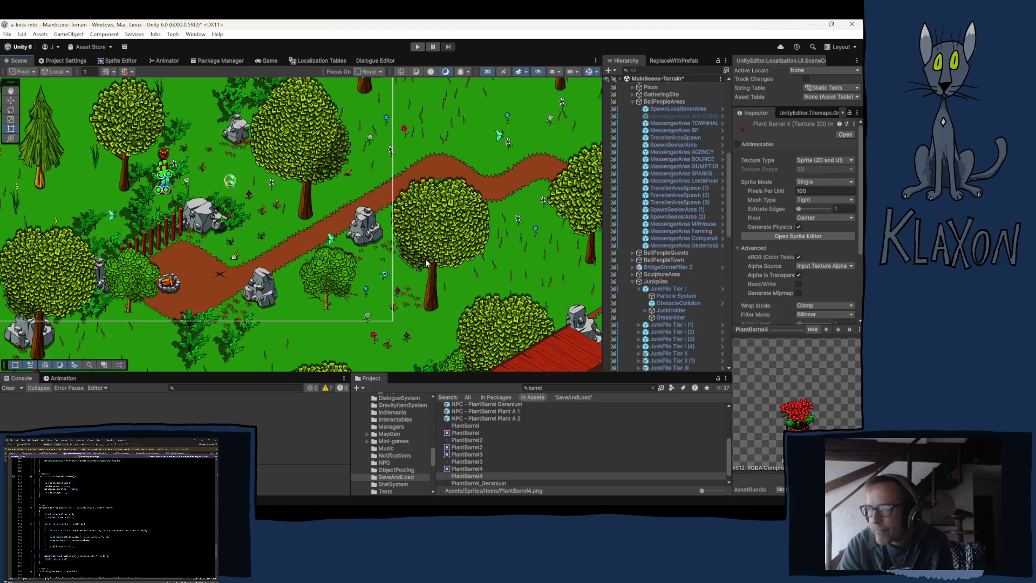
pyautogui.scroll(4, 222, 276)
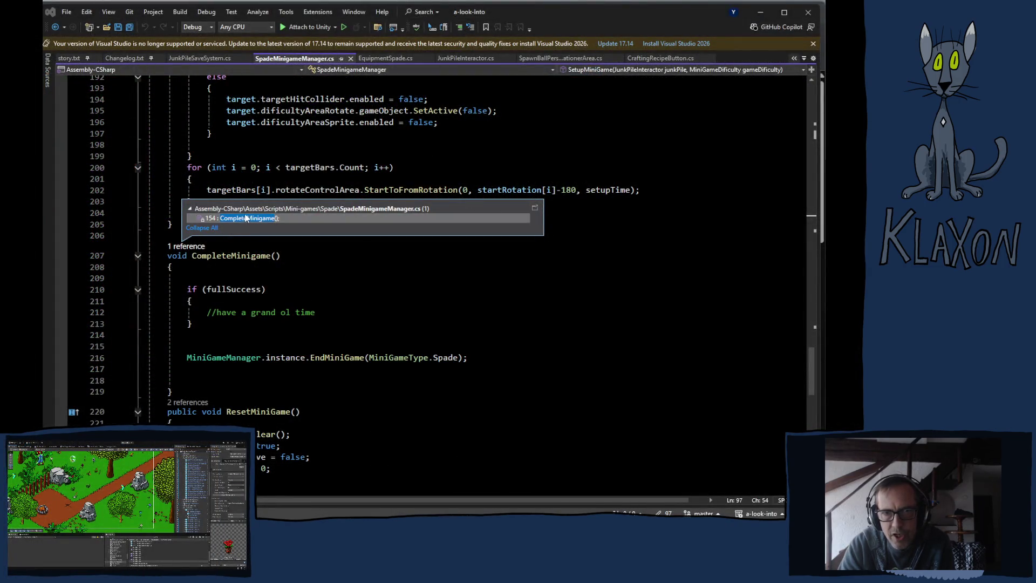
pyautogui.doubleClick(245, 218)
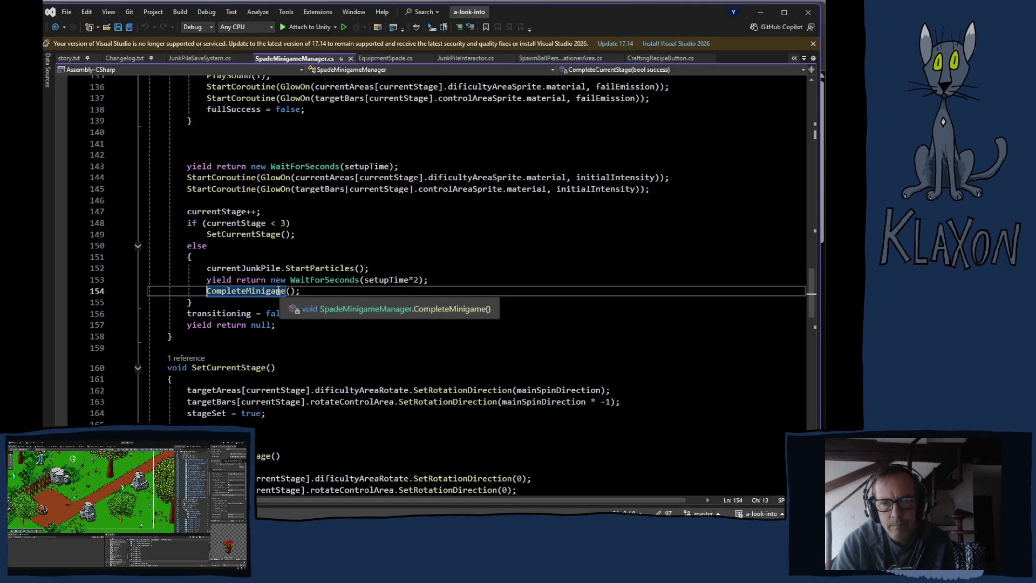
# Trace CompleteMinigame to EndMiniGame in MiniGameManager.cs and select the ResetMiniGame call on line 125
pyautogui.moveTo(305, 280)
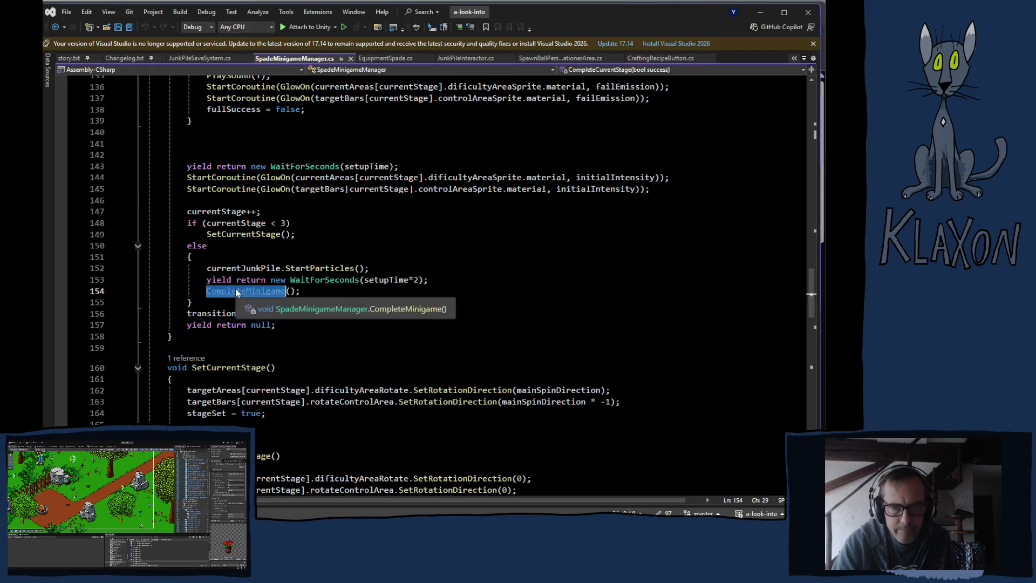
pyautogui.keyDown('ctrl'); pyautogui.click(237, 291); pyautogui.keyUp('ctrl')
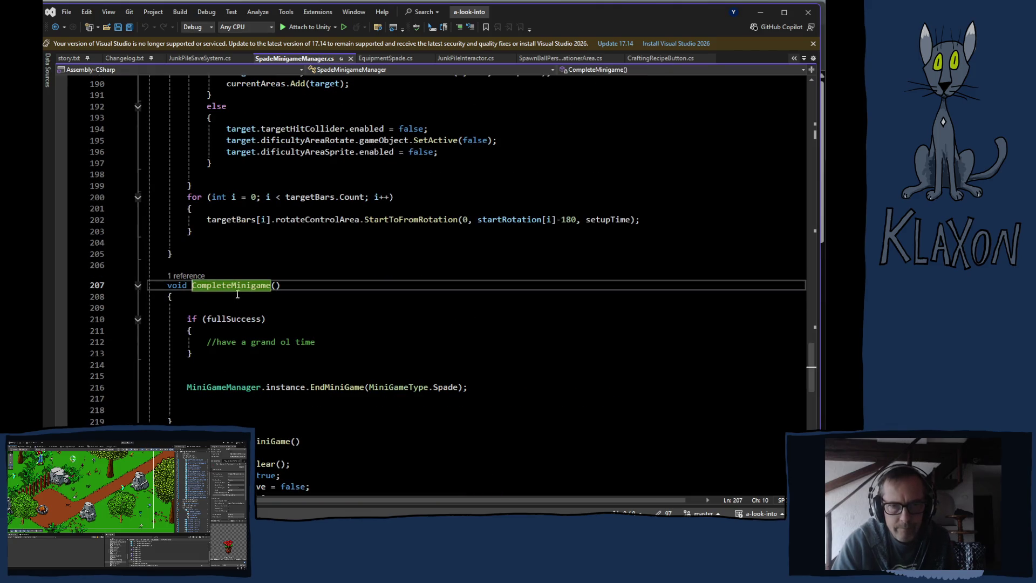
pyautogui.keyDown('ctrl'); pyautogui.click(335, 386); pyautogui.keyUp('ctrl')
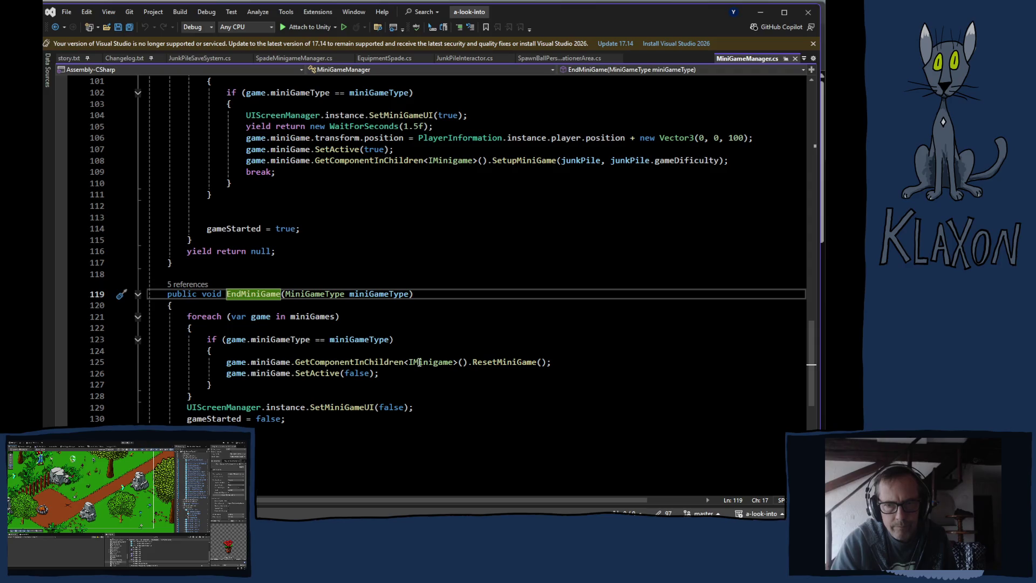
pyautogui.doubleClick(506, 364)
# Follow ResetMiniGame from IMinigame through its references to SpadeMinigameManager's implementation
pyautogui.press('F12')
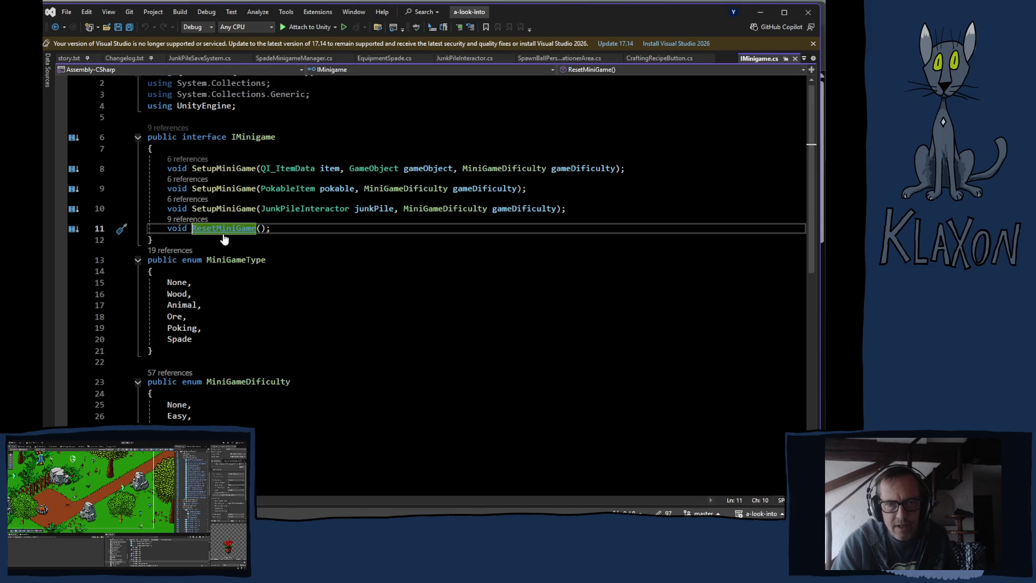
pyautogui.click(188, 219)
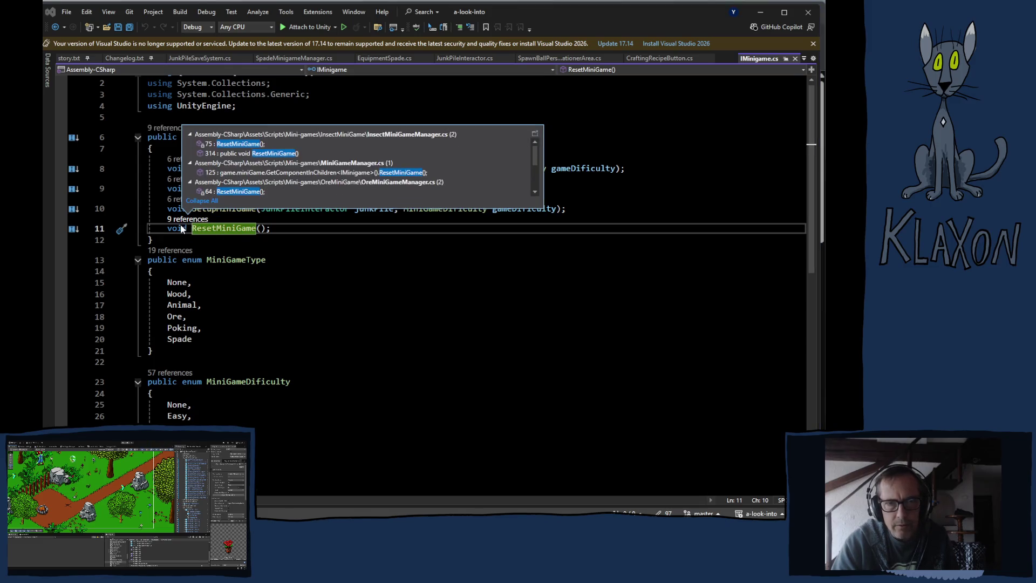
pyautogui.moveTo(533, 154); pyautogui.dragTo(531, 172)
pyautogui.doubleClick(267, 186)
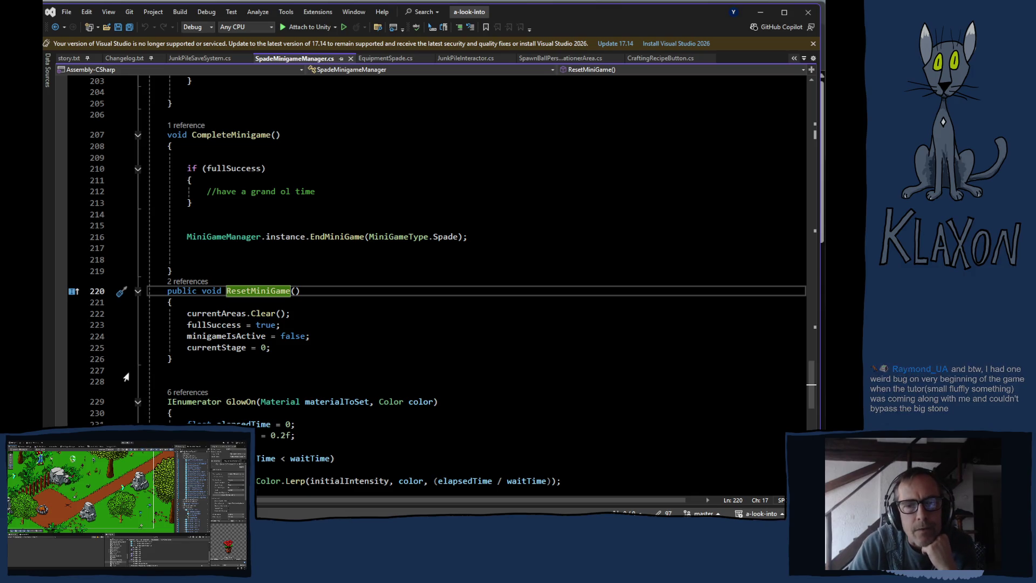
pyautogui.click(320, 343)
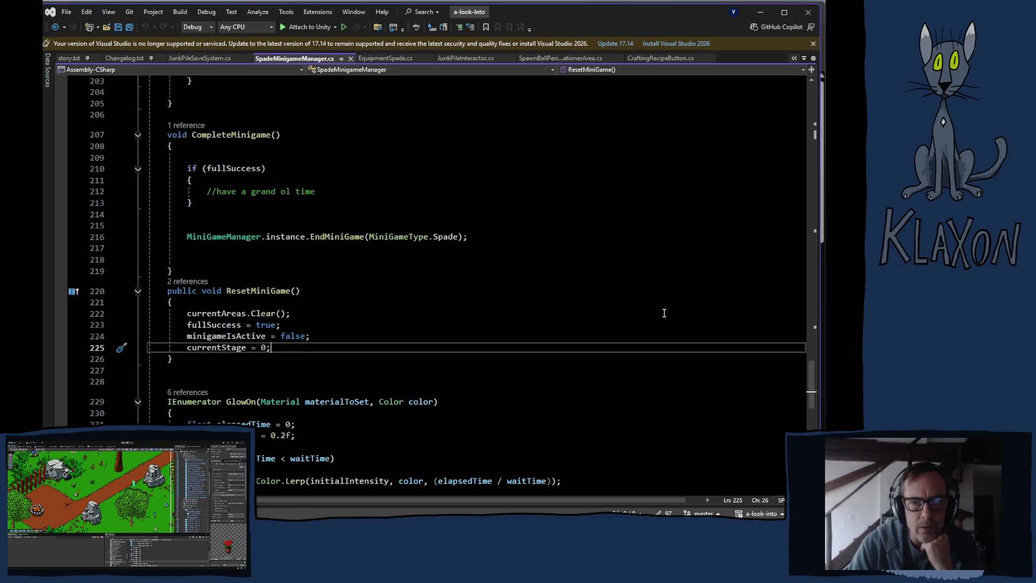
pyautogui.scroll(6, 399, 356)
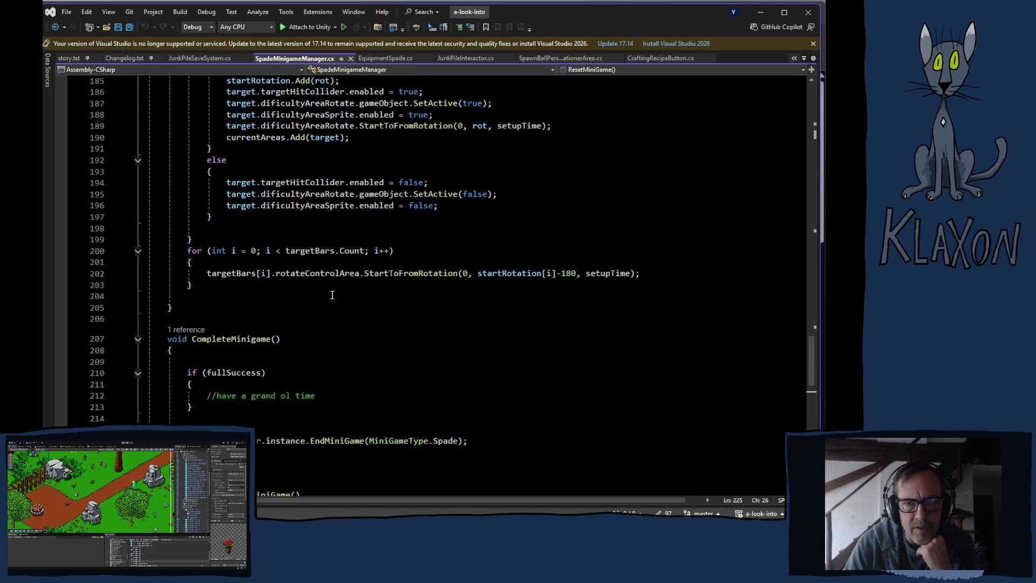
pyautogui.scroll(8, 331, 296)
pyautogui.scroll(7, 332, 295)
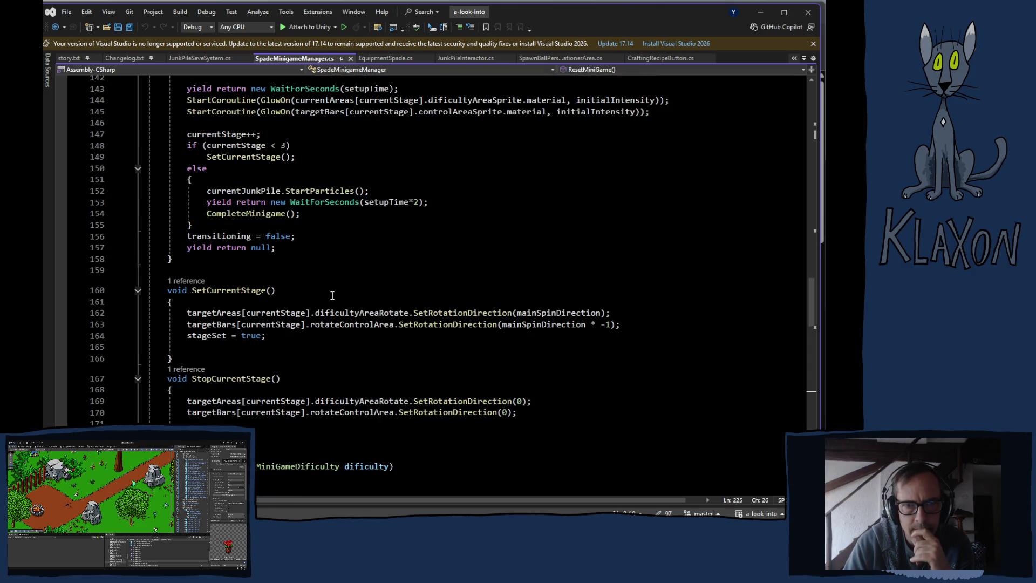
pyautogui.scroll(1, 332, 295)
pyautogui.click(260, 227)
pyautogui.scroll(9, 302, 307)
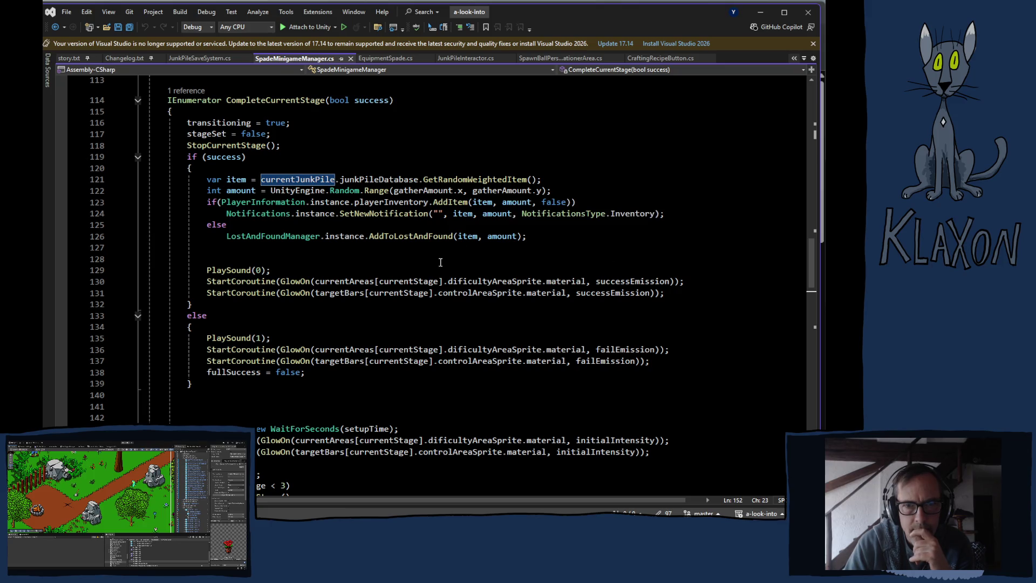
pyautogui.scroll(7, 377, 268)
pyautogui.scroll(1, 377, 268)
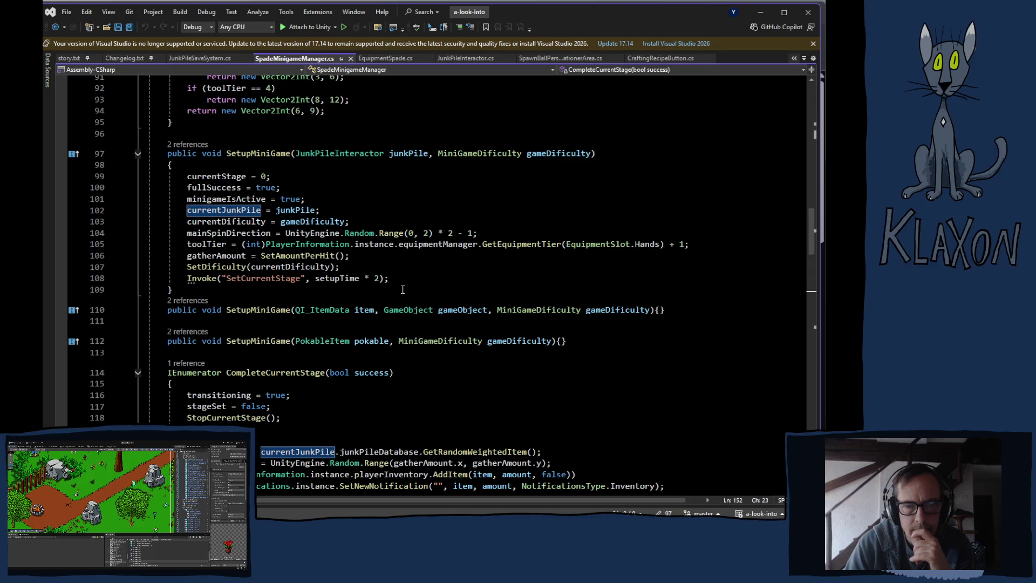
pyautogui.scroll(7, 401, 291)
pyautogui.scroll(19, 400, 296)
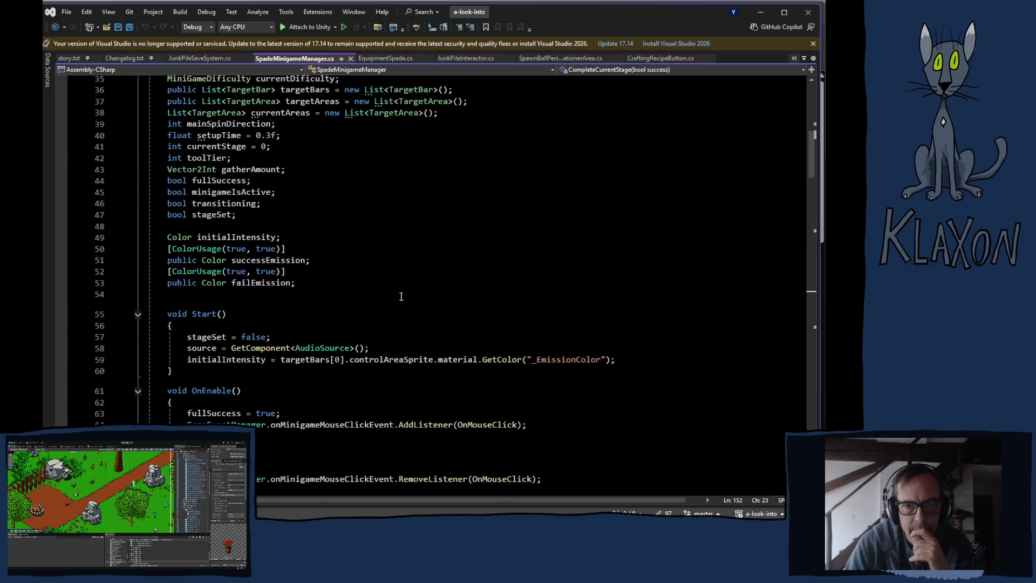
pyautogui.scroll(-20, 401, 296)
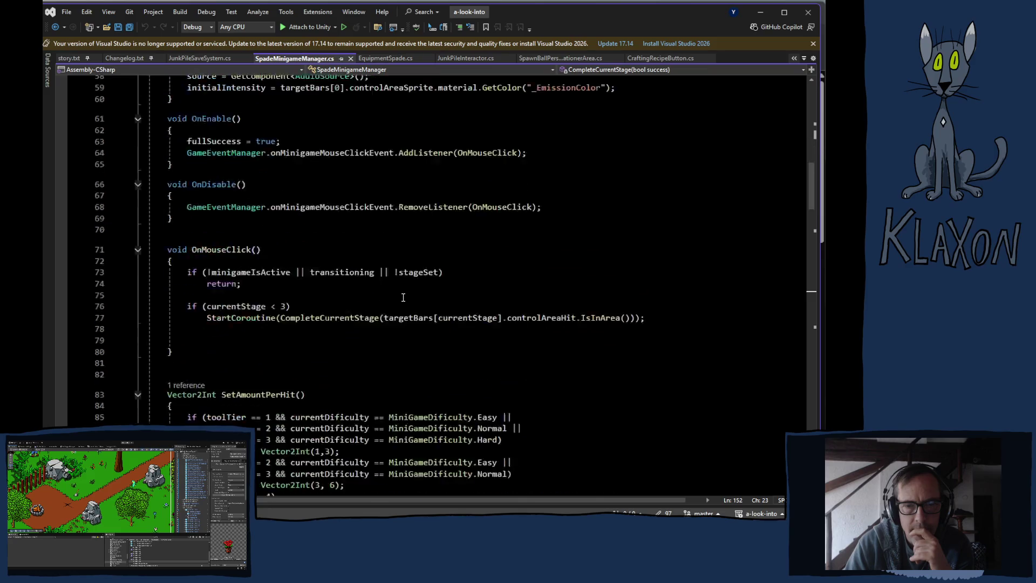
pyautogui.scroll(-20, 410, 301)
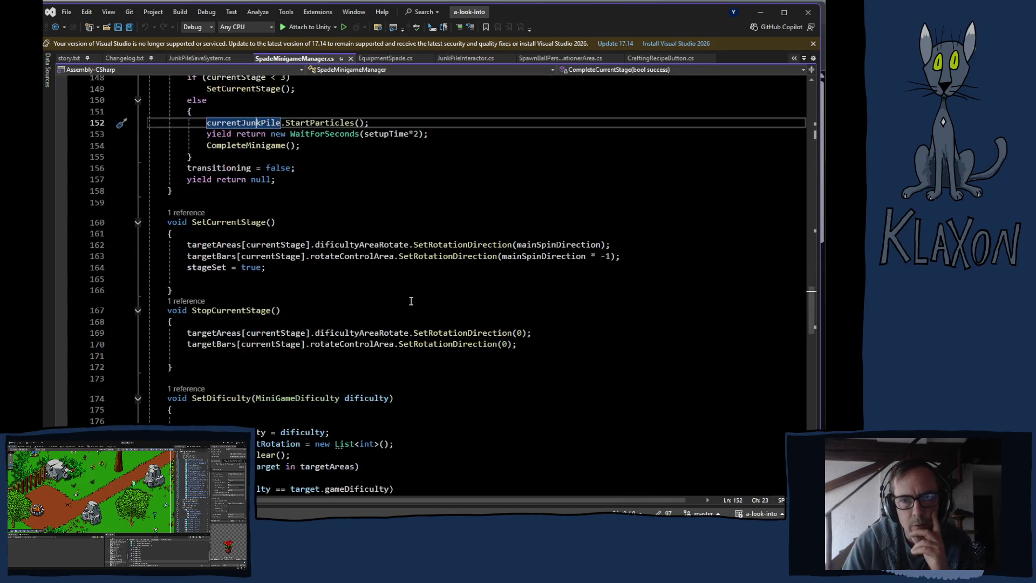
pyautogui.scroll(-9, 410, 300)
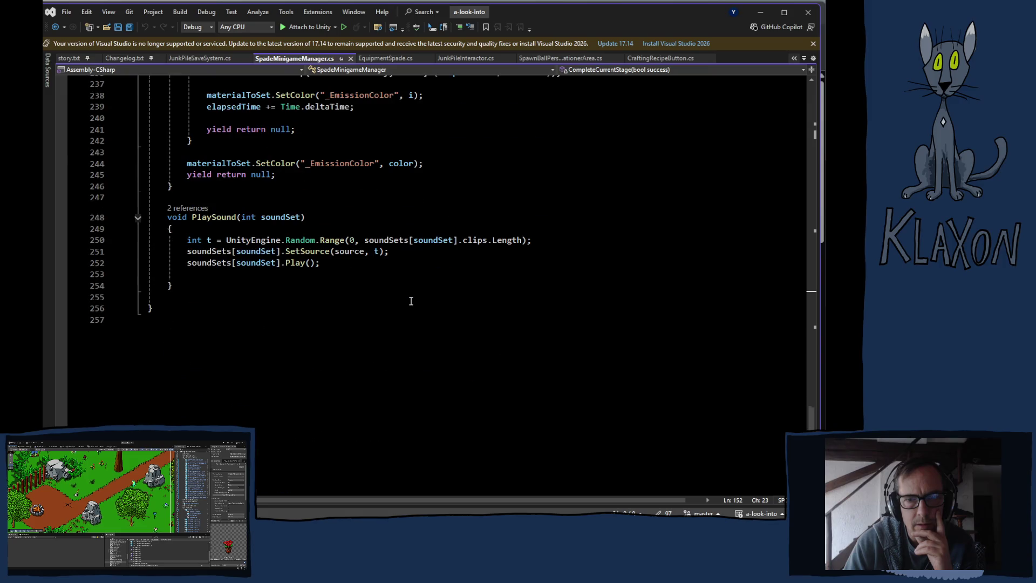
pyautogui.scroll(19, 415, 300)
pyautogui.scroll(9, 415, 300)
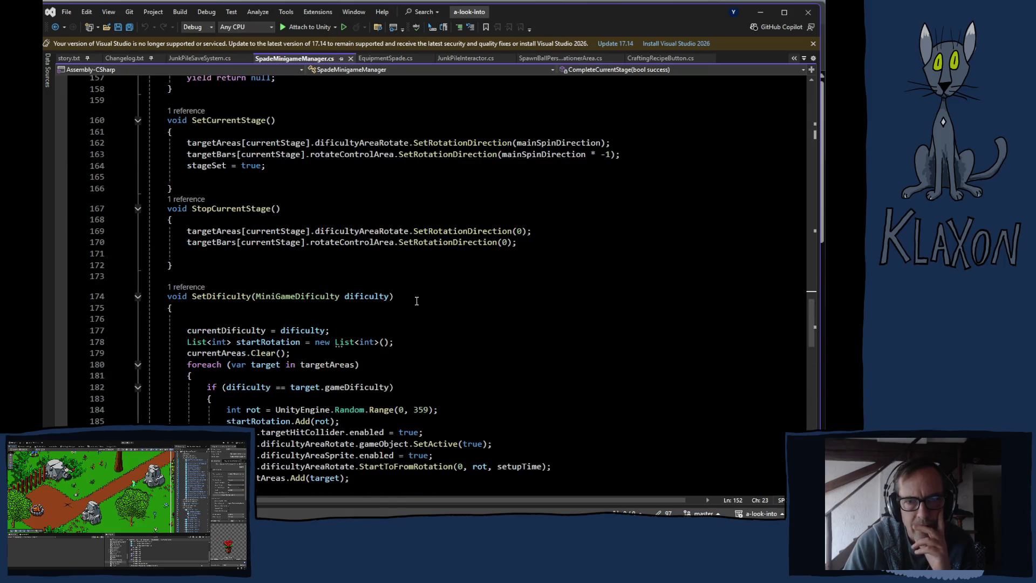
pyautogui.scroll(7, 298, 278)
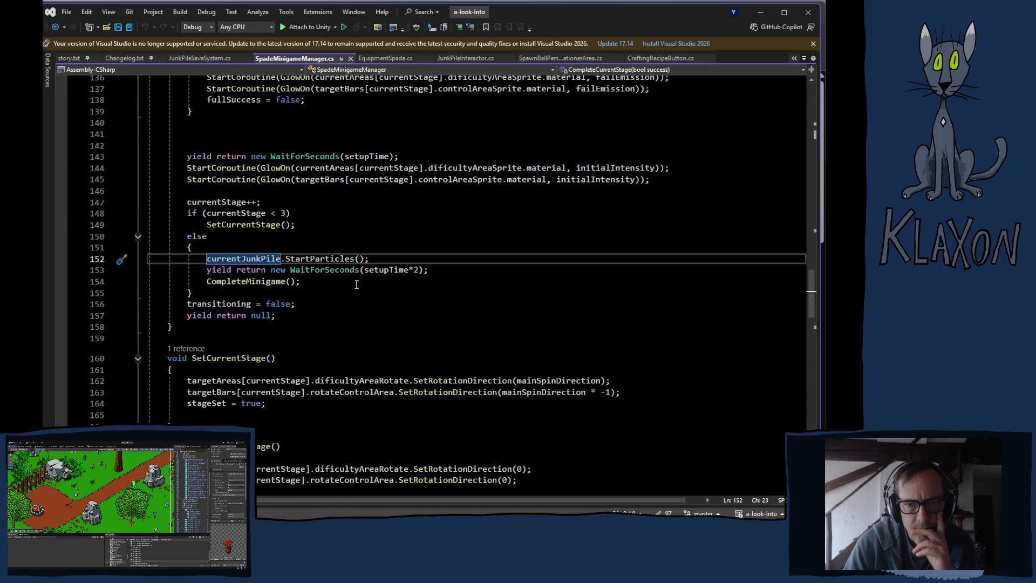
pyautogui.keyDown('ctrl'); pyautogui.click(297, 261); pyautogui.keyUp('ctrl')
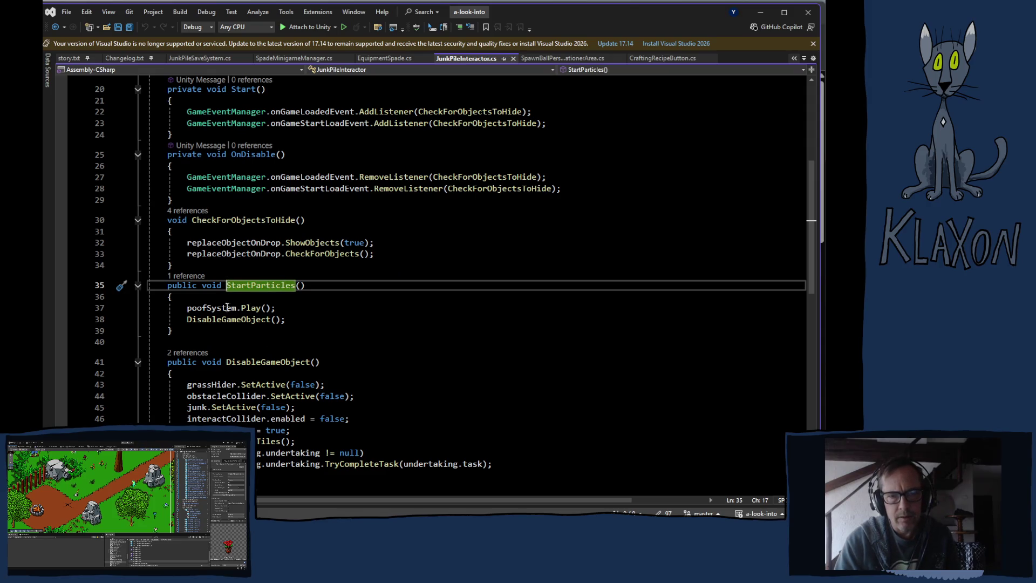
# Check poofSystem's field declaration, then add a blank line at the top of StartParticles
pyautogui.moveTo(212, 305)
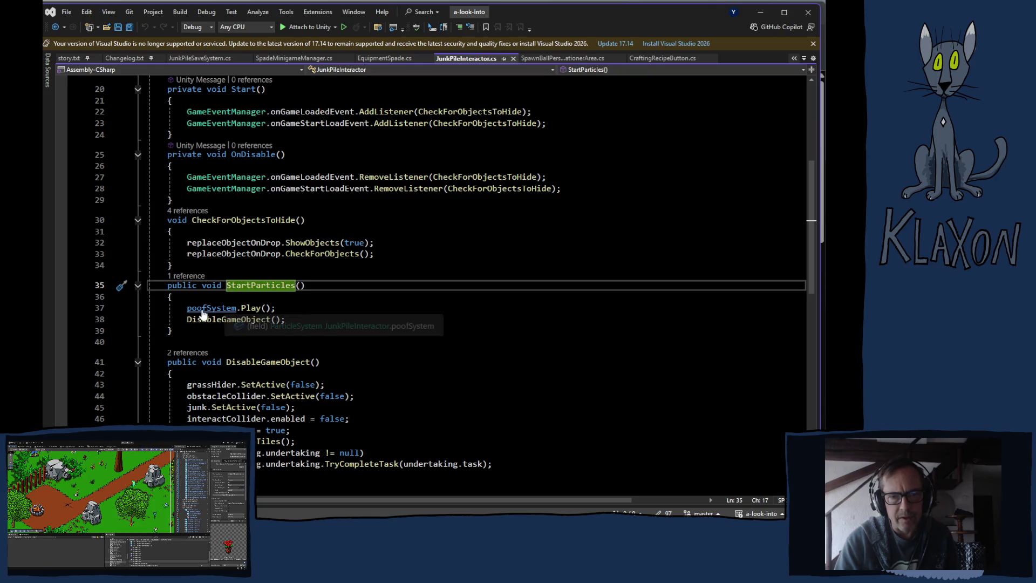
pyautogui.doubleClick(201, 311)
pyautogui.press('F12')
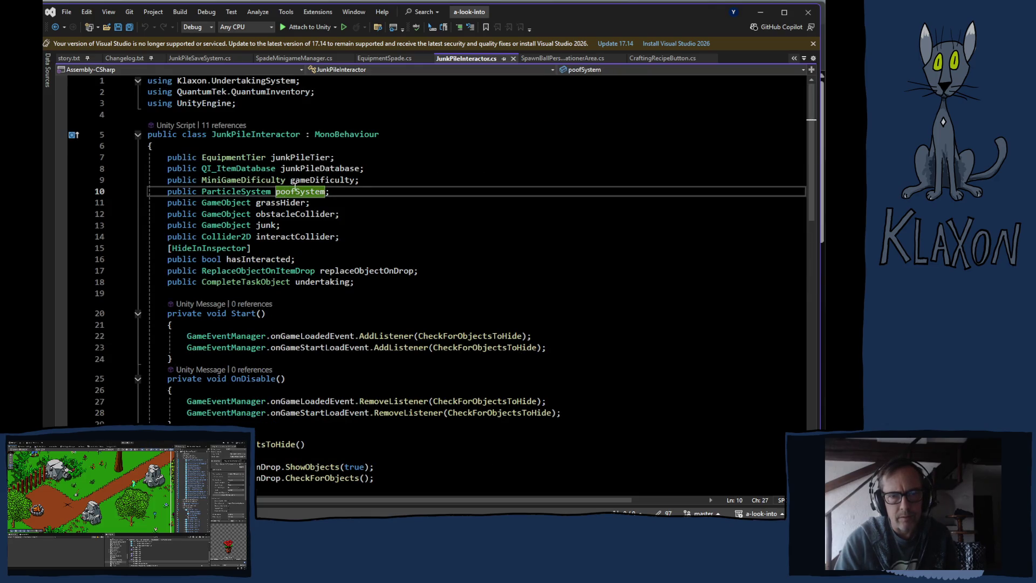
pyautogui.scroll(-5, 386, 296)
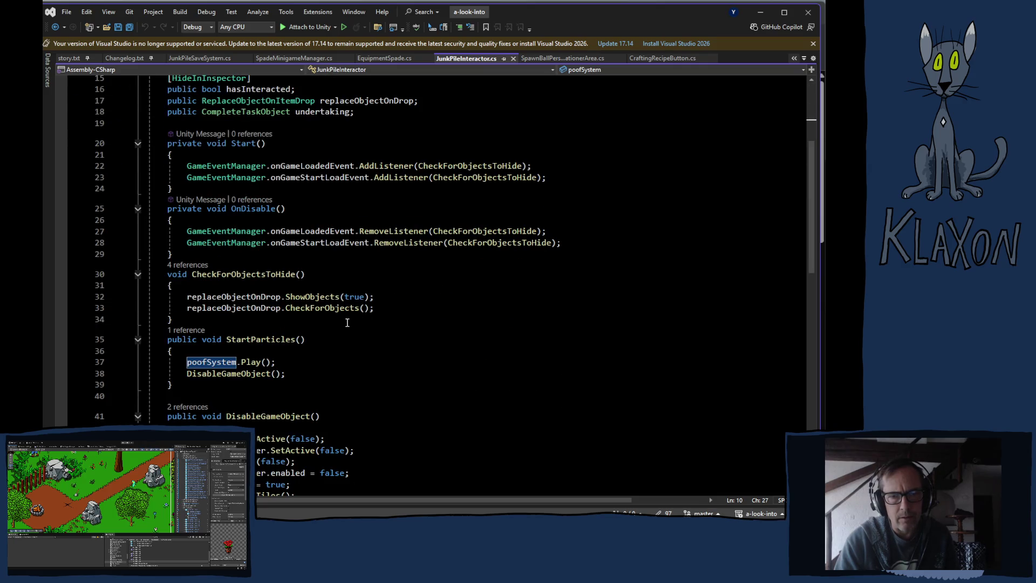
pyautogui.click(236, 353)
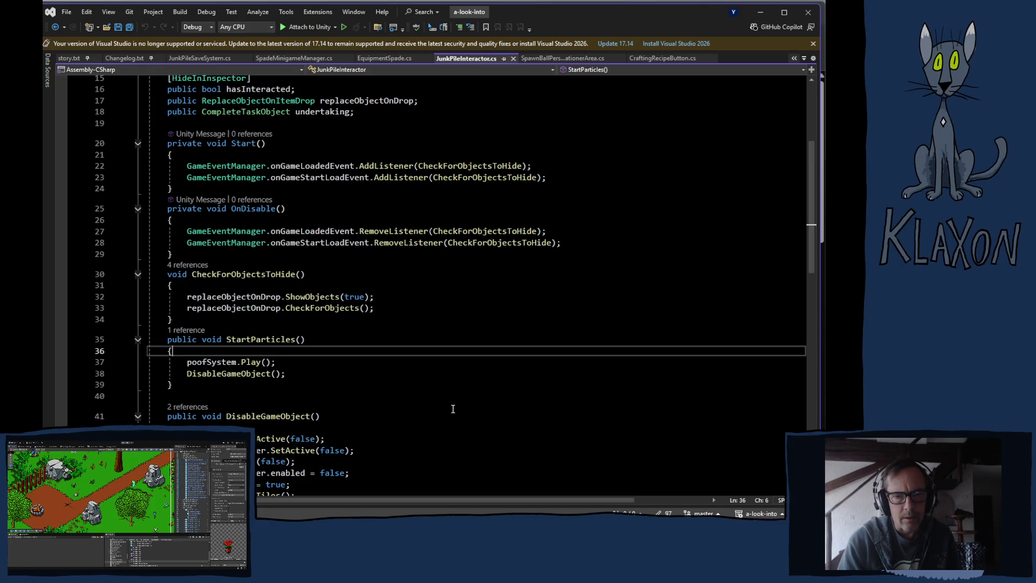
pyautogui.press('Return')
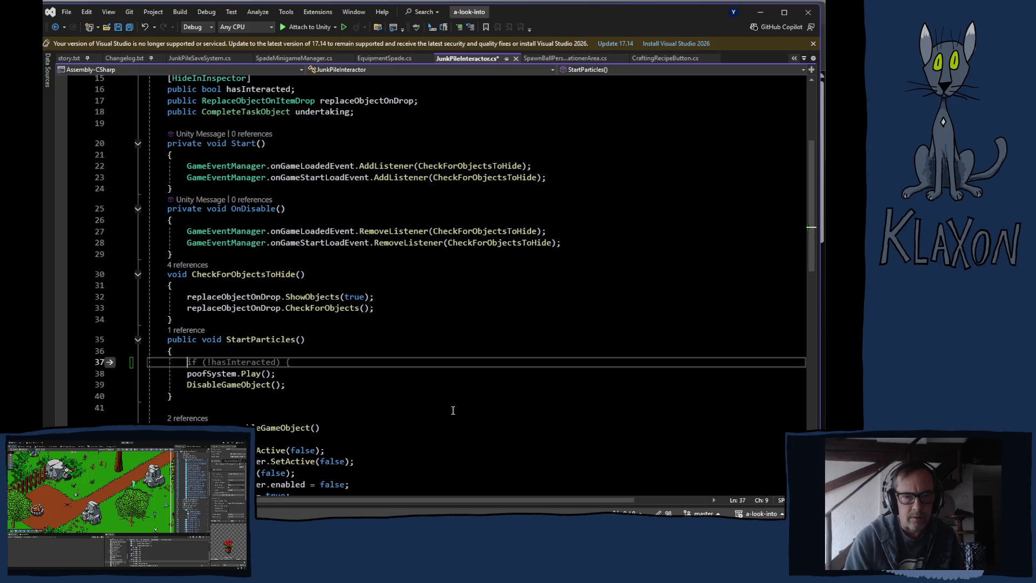
# Guard poofSystem.Play() in StartParticles with an if (poofSystem != null) check
pyautogui.write('i')
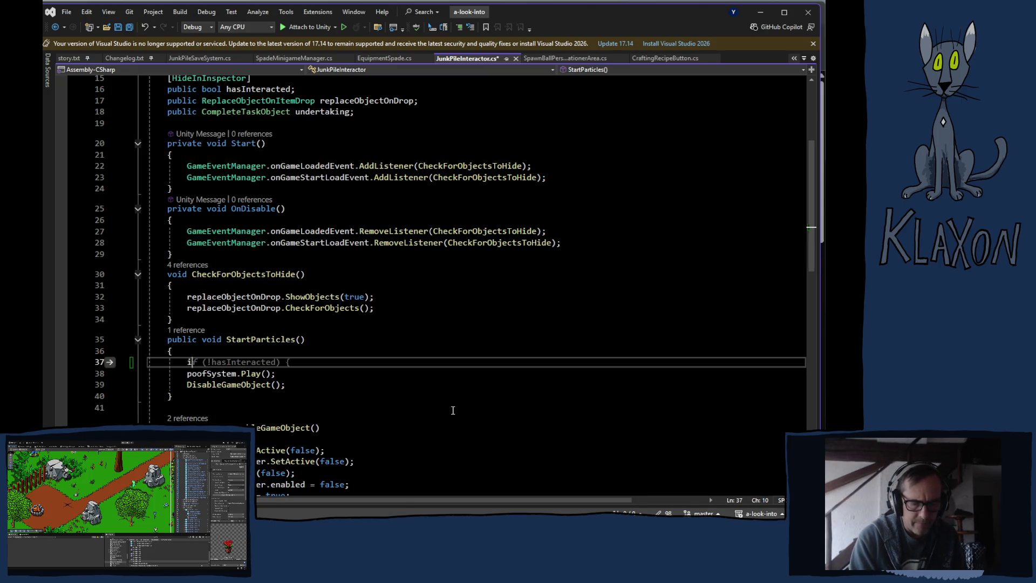
pyautogui.write('f(')
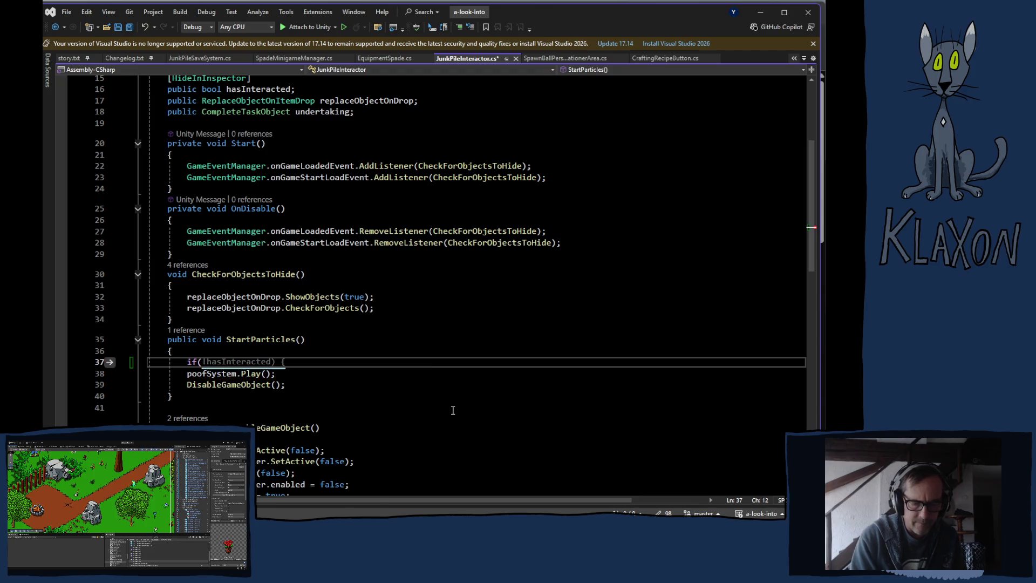
pyautogui.write('poof')
pyautogui.press('Tab')
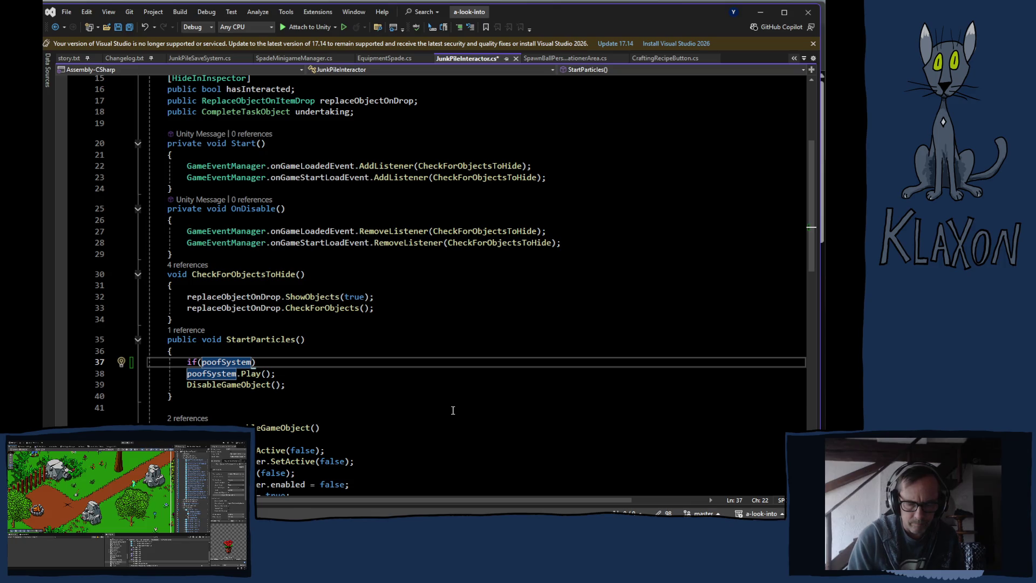
pyautogui.write('== ')
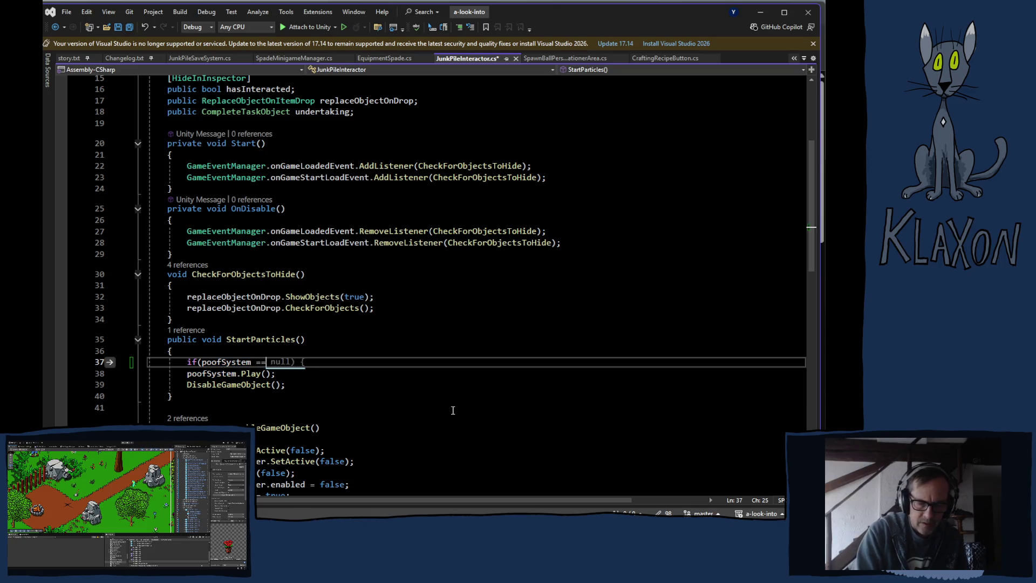
pyautogui.write('null)')
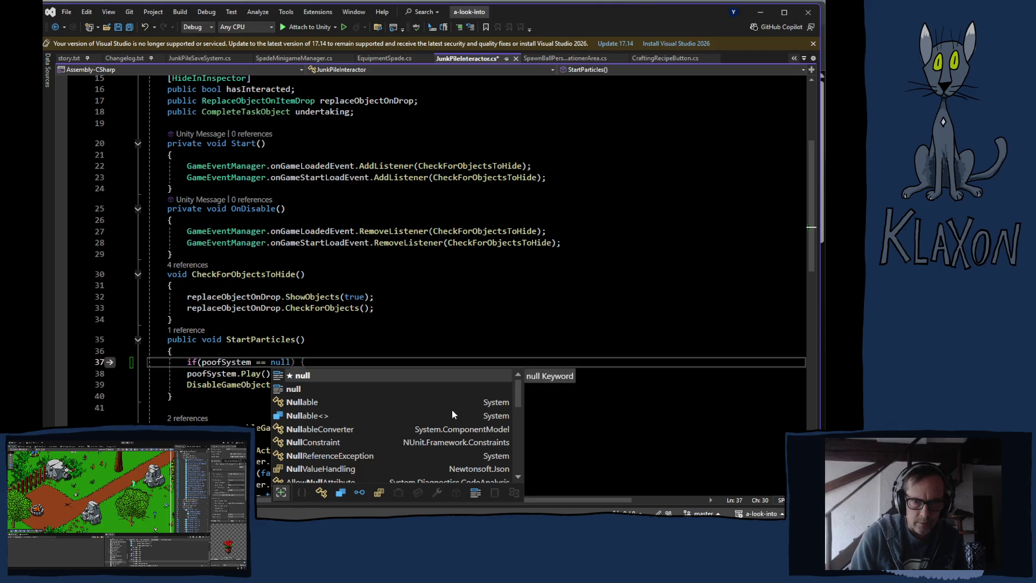
pyautogui.press('Return')
pyautogui.write('return')
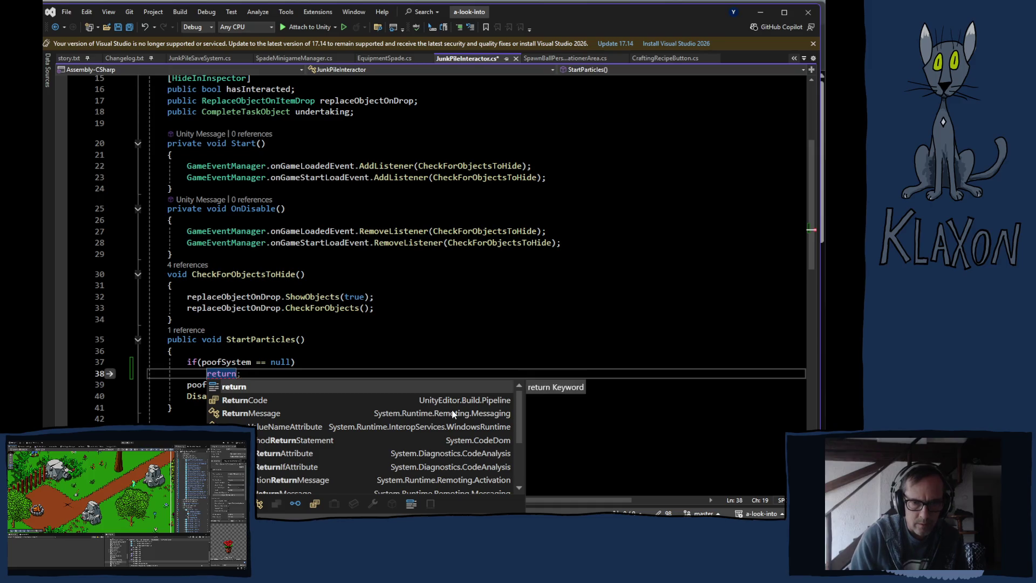
pyautogui.write(';')
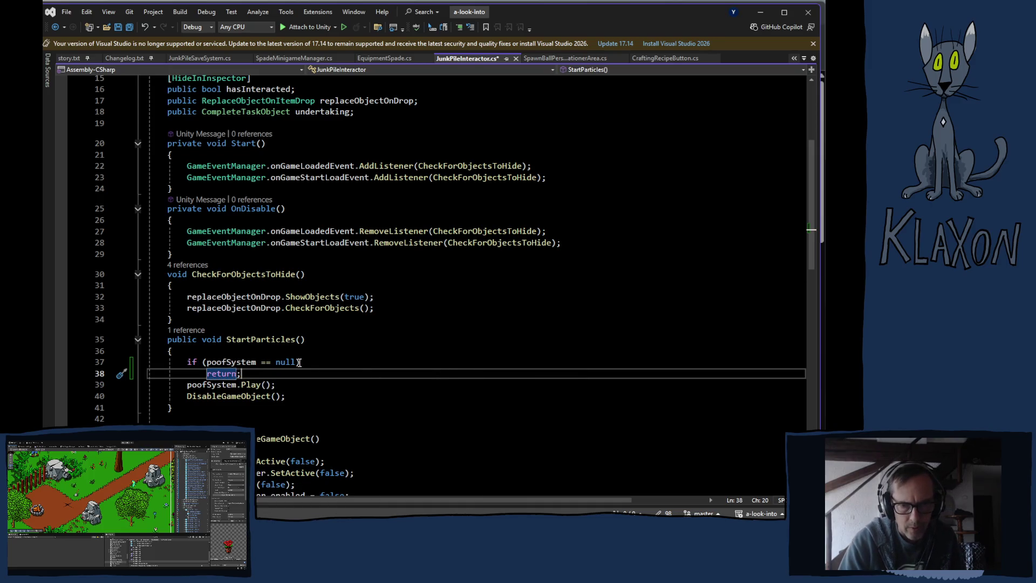
pyautogui.click(266, 362)
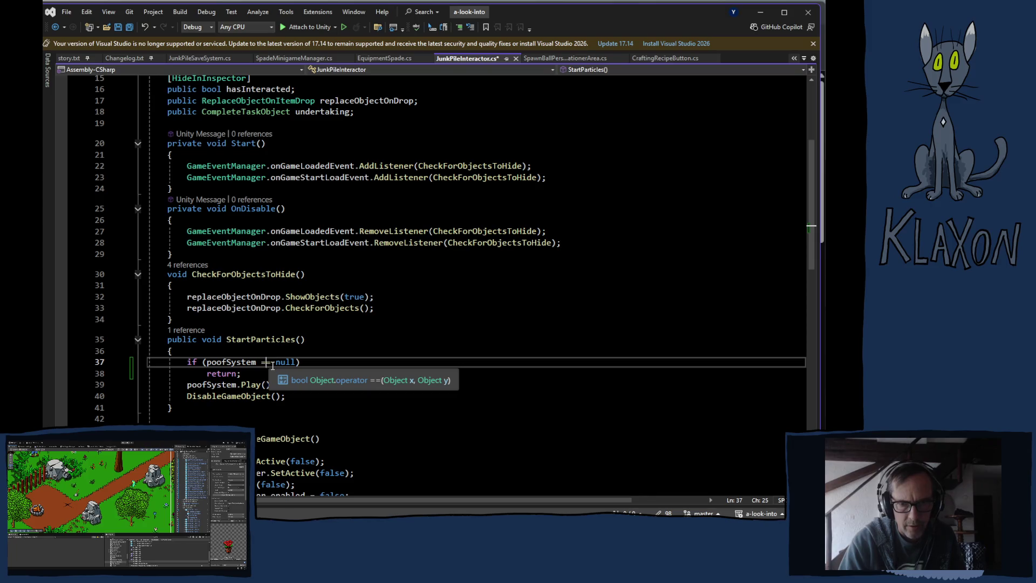
pyautogui.press('BackSpace')
pyautogui.write('!')
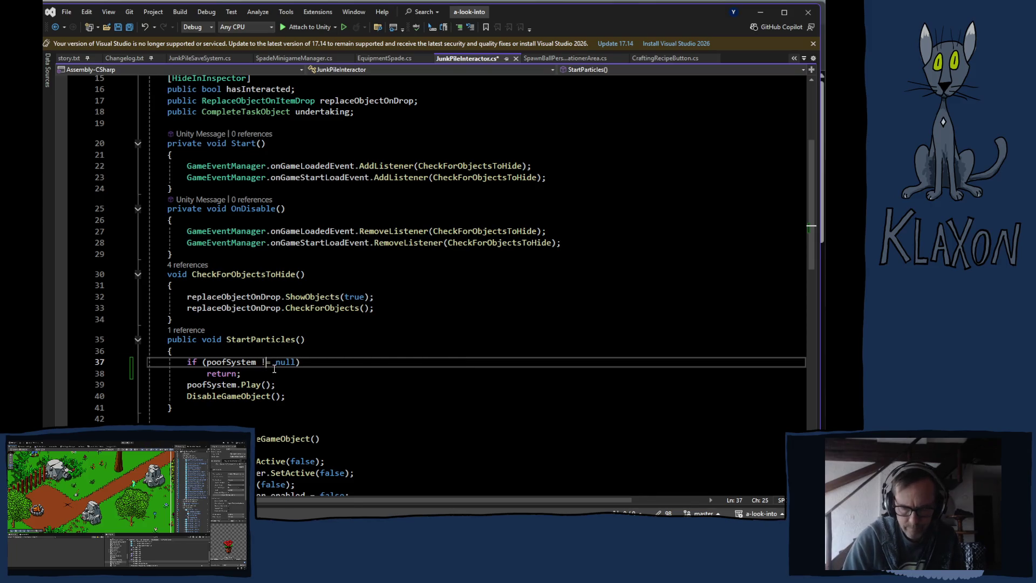
pyautogui.doubleClick(216, 372)
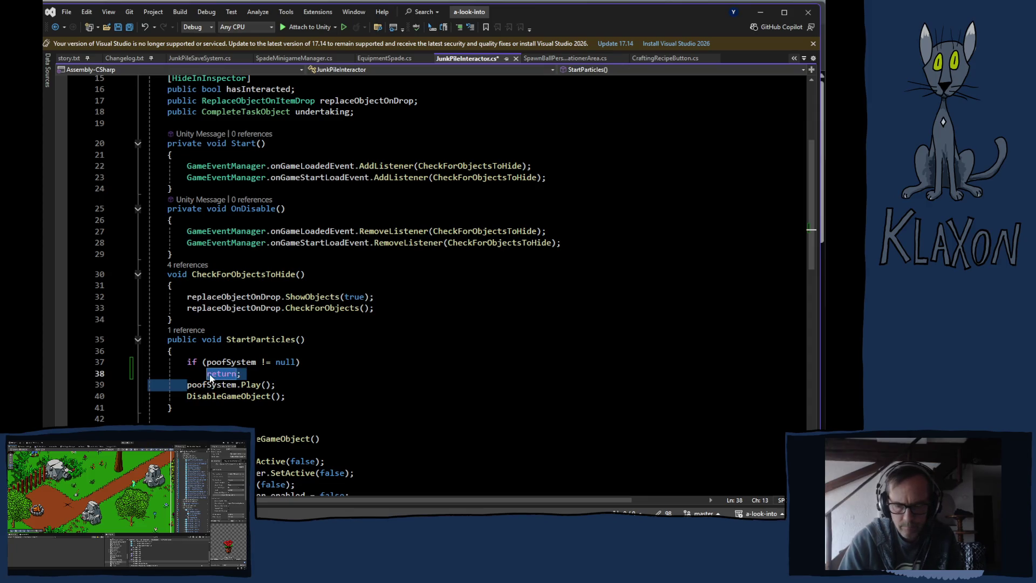
pyautogui.press('Delete')
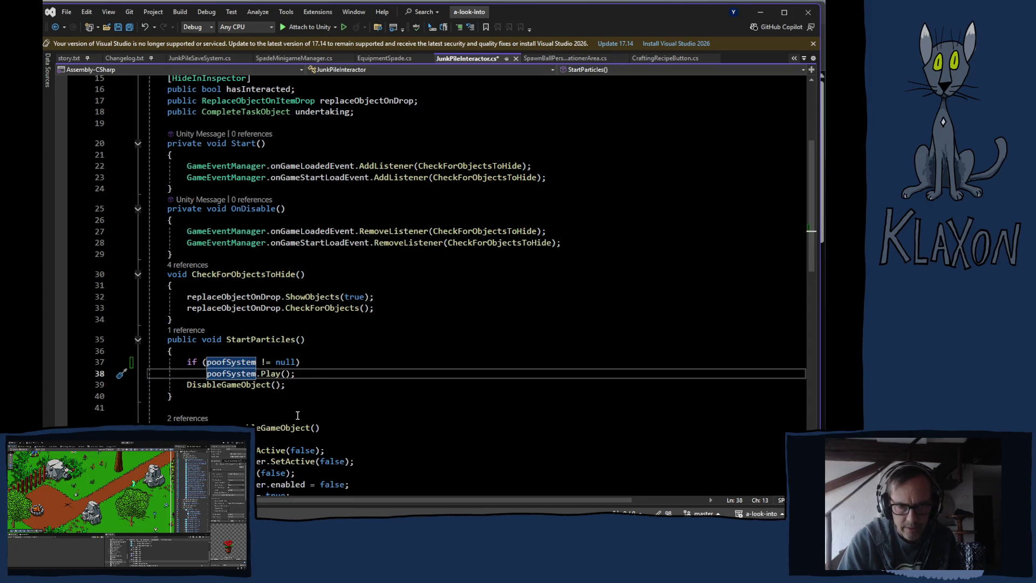
# Paste the poofSystem null check above the grassHider, obstacleCollider and junk calls in DisableGameObject
pyautogui.scroll(-2, 241, 394)
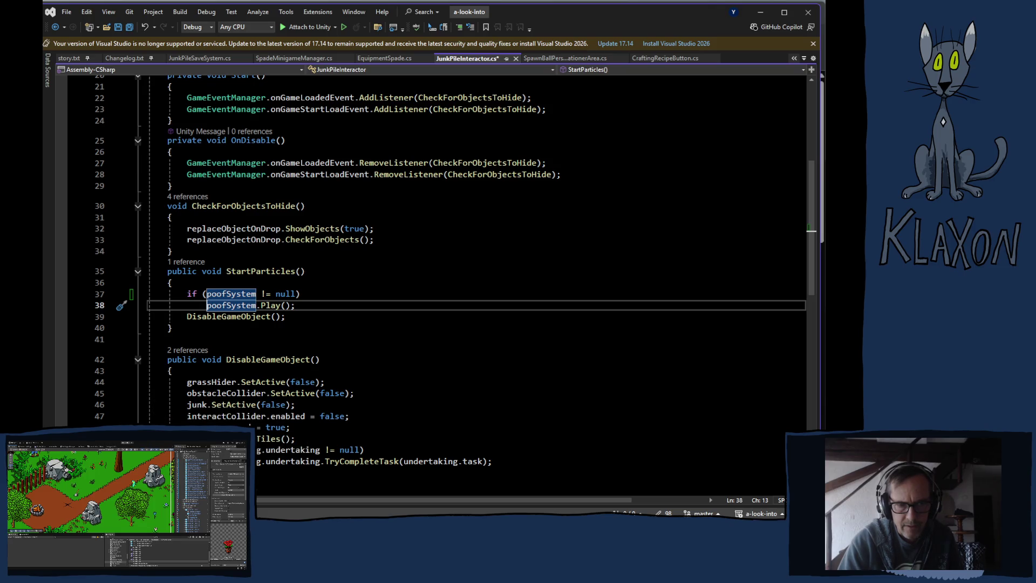
pyautogui.moveTo(188, 293); pyautogui.dragTo(306, 291)
pyautogui.hotkey('ctrl', 'c')
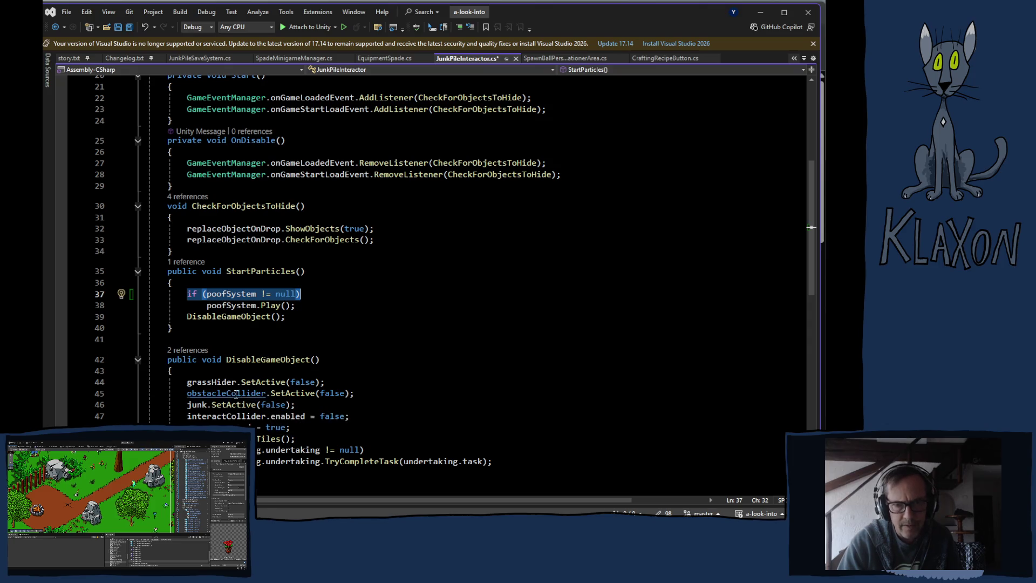
pyautogui.click(216, 371)
pyautogui.press('Return')
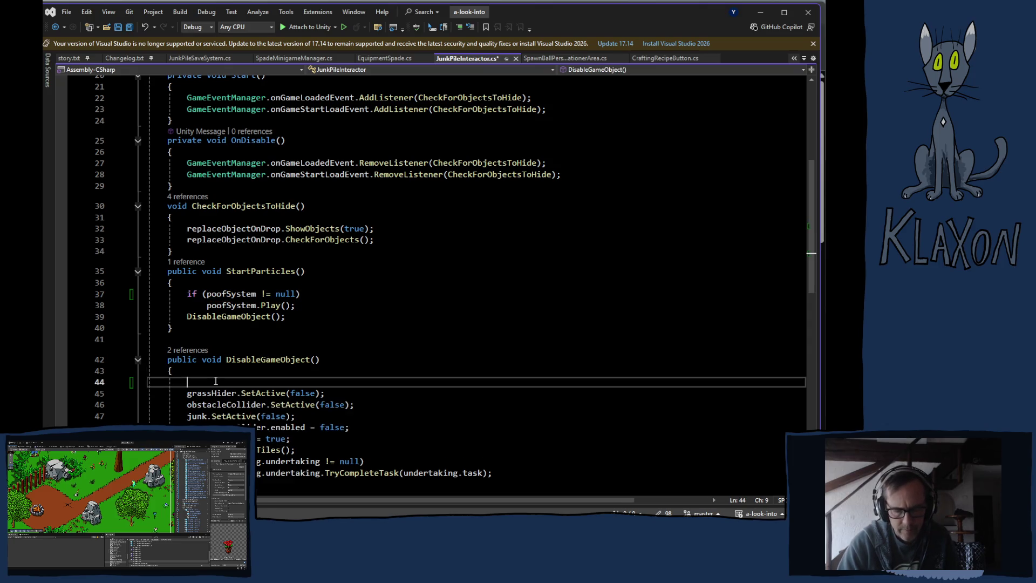
pyautogui.hotkey('ctrl', 'v')
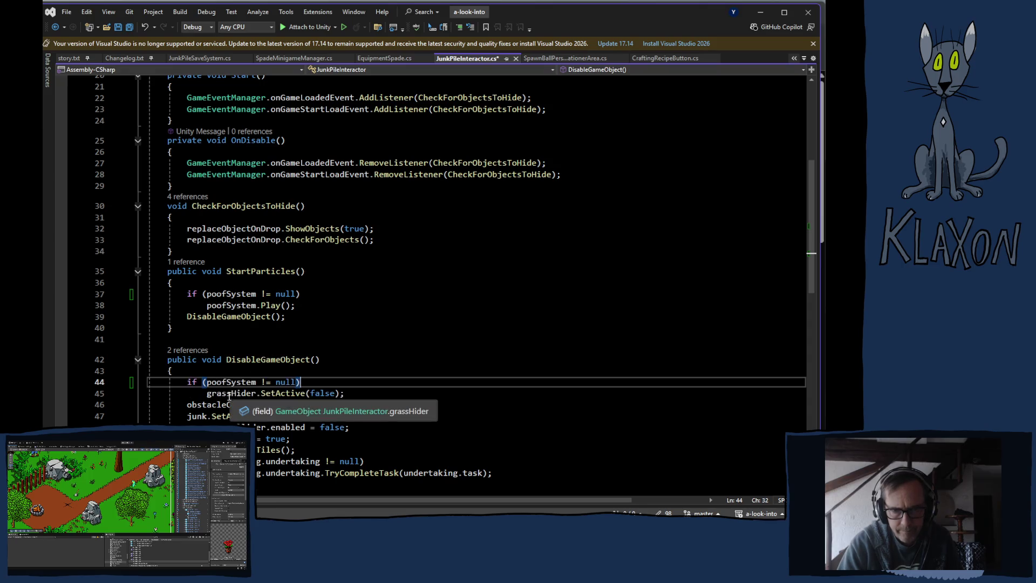
pyautogui.click(348, 393)
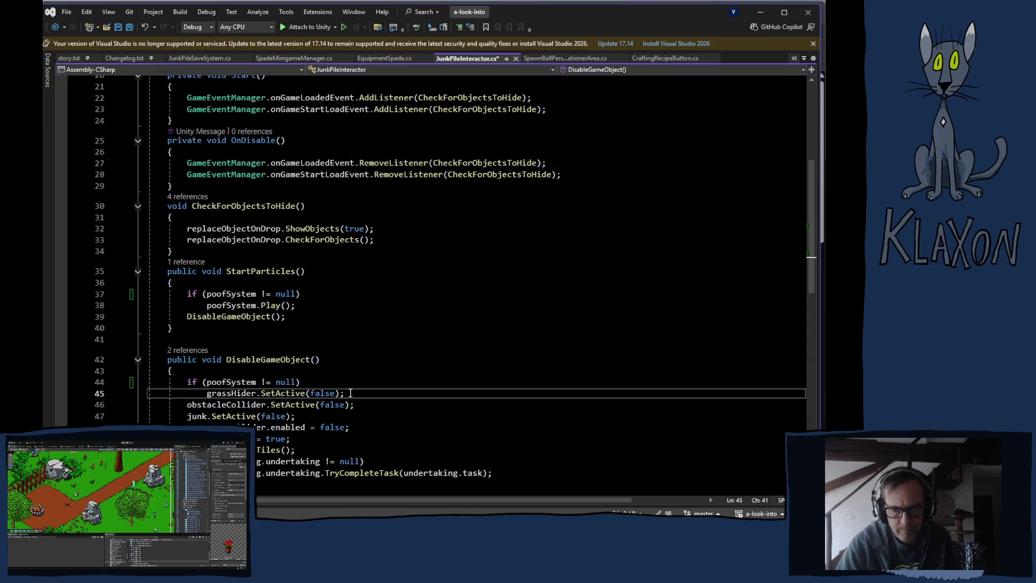
pyautogui.press('Return')
pyautogui.hotkey('ctrl', 'v')
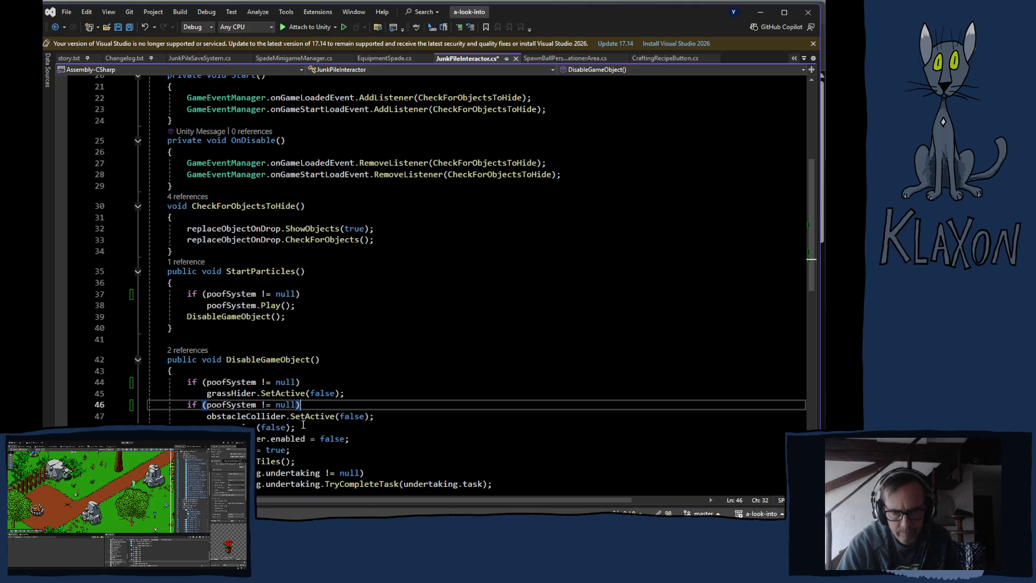
pyautogui.click(376, 418)
pyautogui.press('Return')
pyautogui.hotkey('ctrl', 'v')
# Paste the same null check above the interactCollider line
pyautogui.scroll(-1, 372, 416)
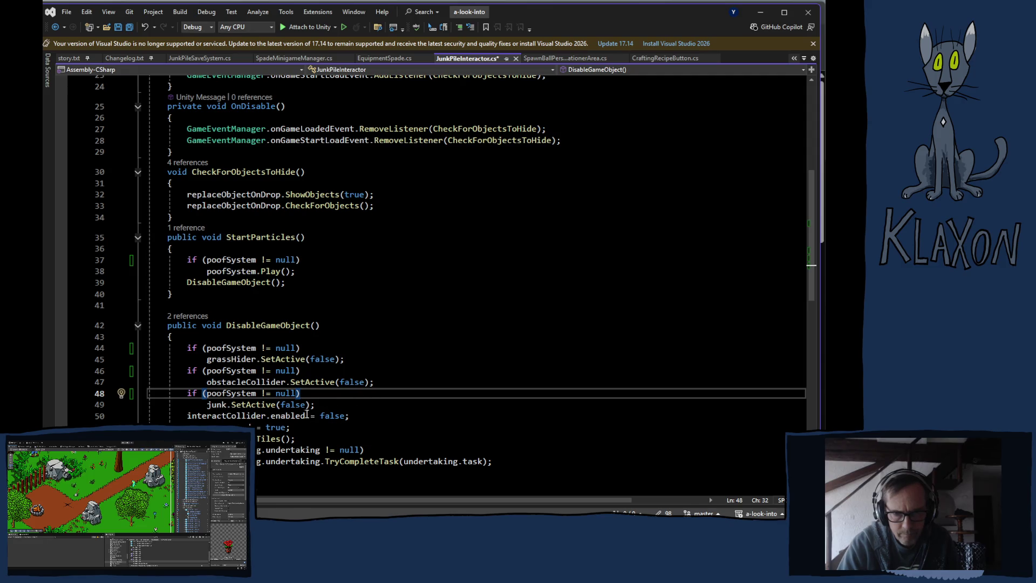
pyautogui.click(277, 416)
pyautogui.hotkey('ctrl', 'v')
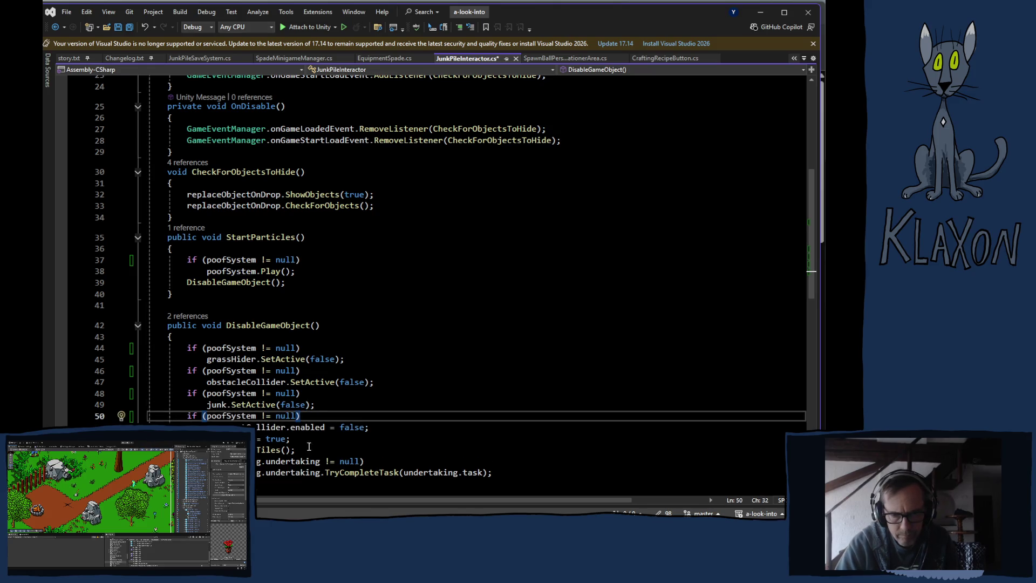
pyautogui.scroll(-2, 320, 443)
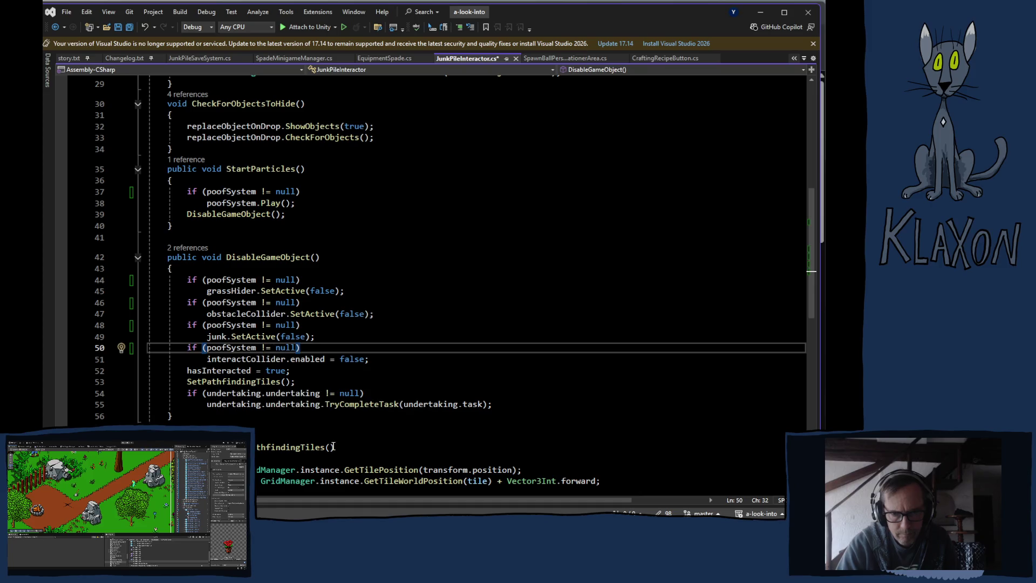
pyautogui.scroll(-1, 333, 445)
pyautogui.scroll(-2, 341, 446)
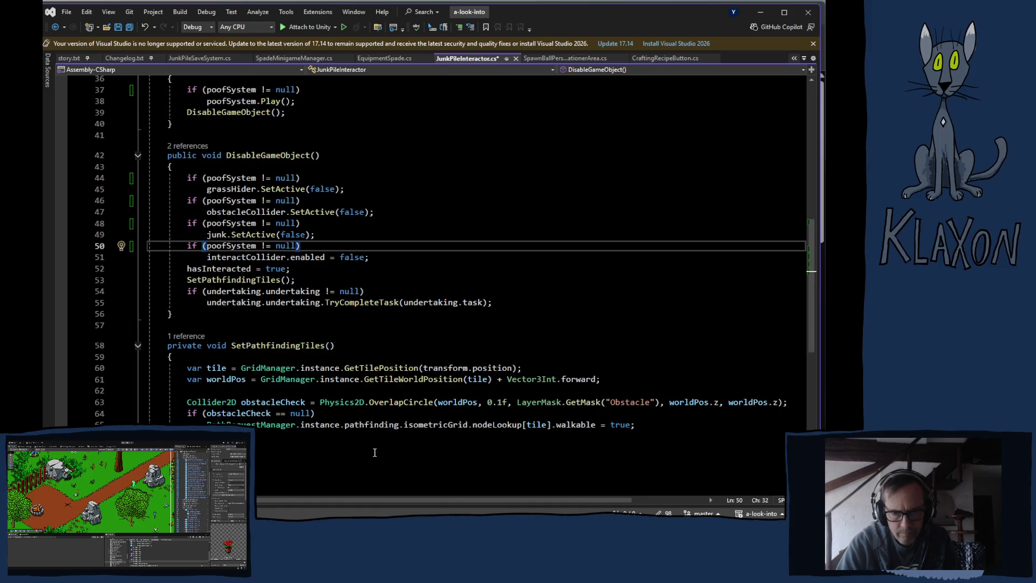
pyautogui.scroll(2, 374, 457)
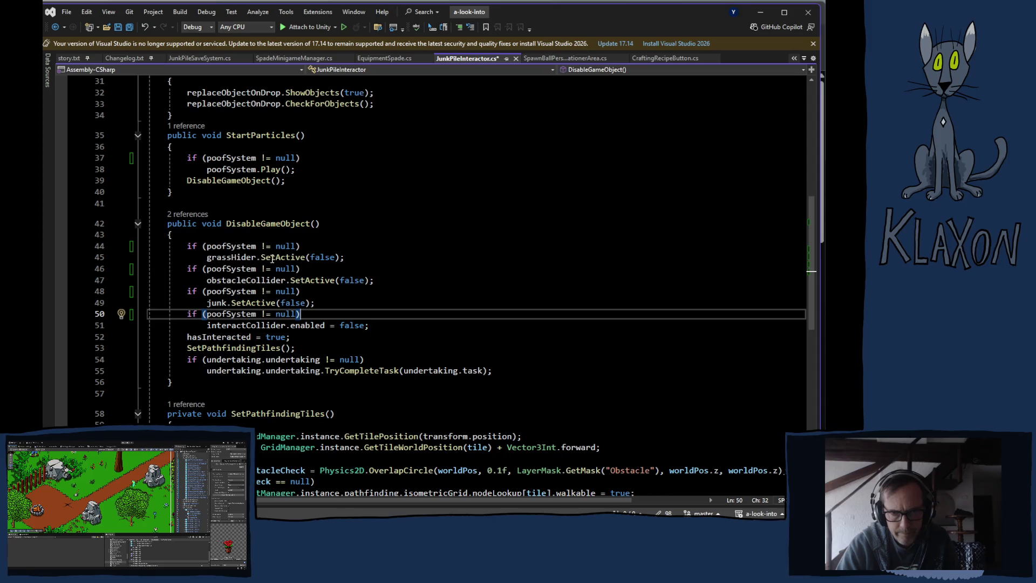
# Make the first two checks test grassHider and obstacleCollider instead of poofSystem
pyautogui.doubleClick(229, 257)
pyautogui.hotkey('ctrl', 'c')
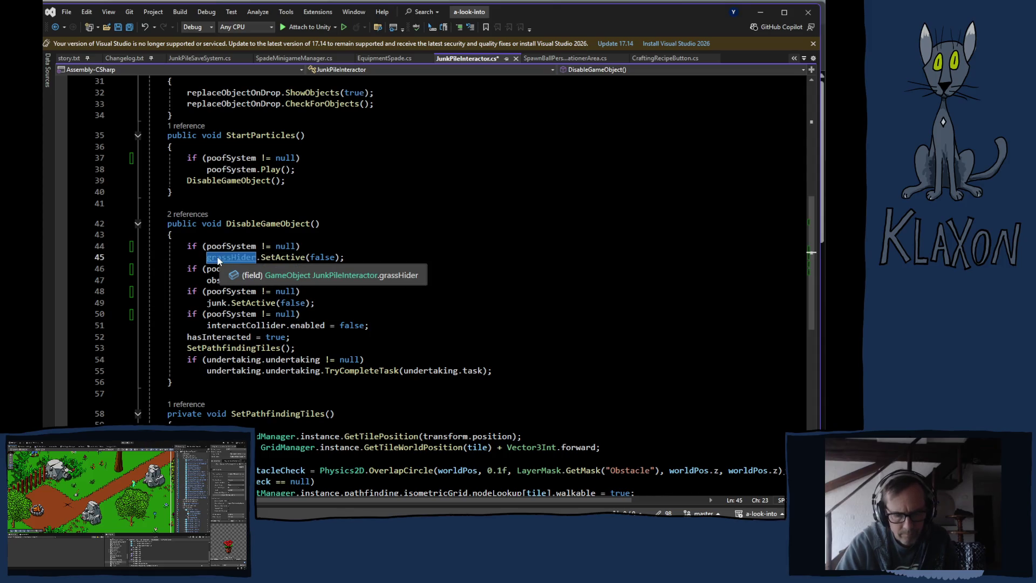
pyautogui.doubleClick(226, 246)
pyautogui.hotkey('ctrl', 'v')
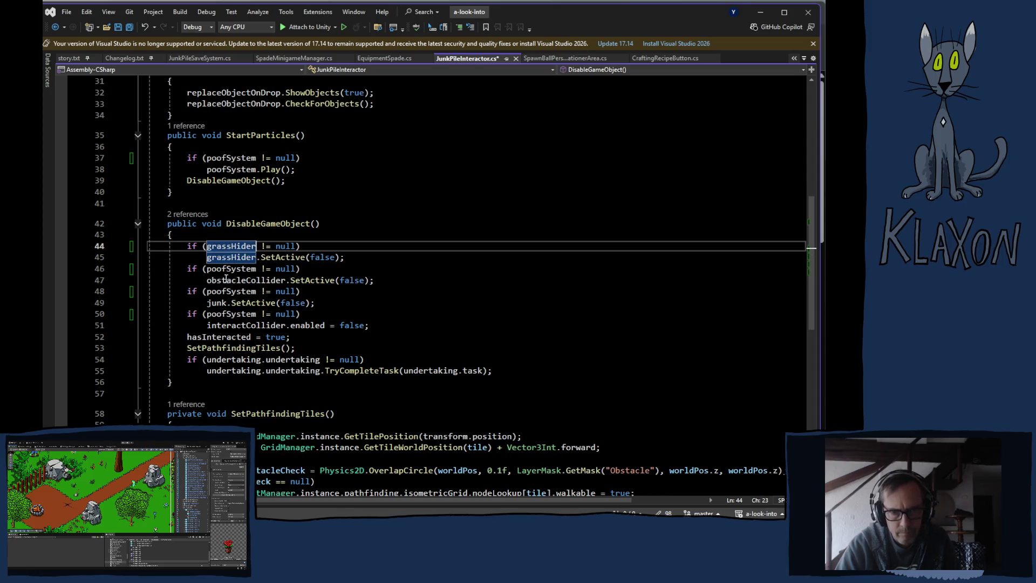
pyautogui.doubleClick(226, 281)
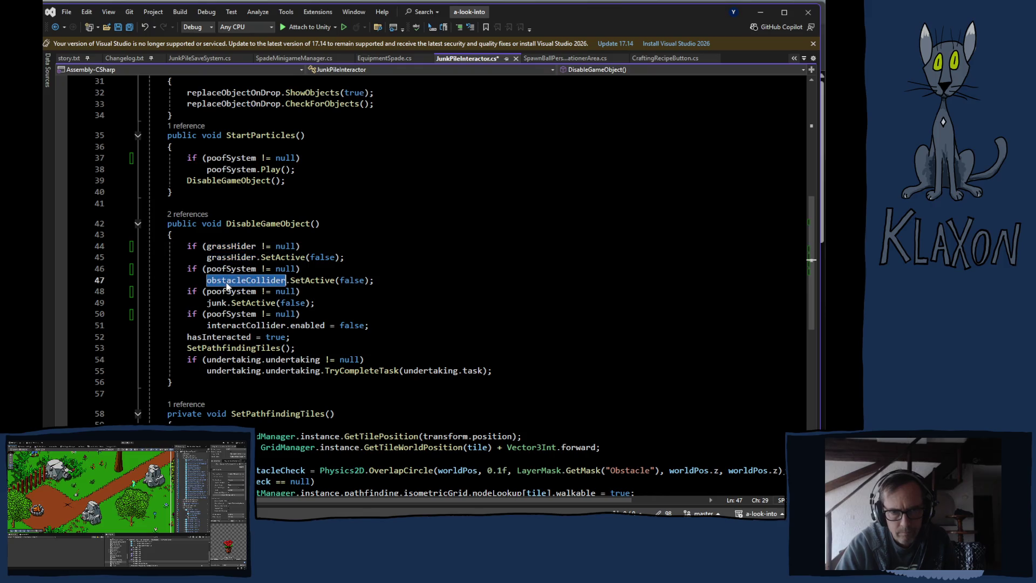
pyautogui.hotkey('ctrl', 'c')
pyautogui.doubleClick(224, 269)
pyautogui.hotkey('ctrl', 'v')
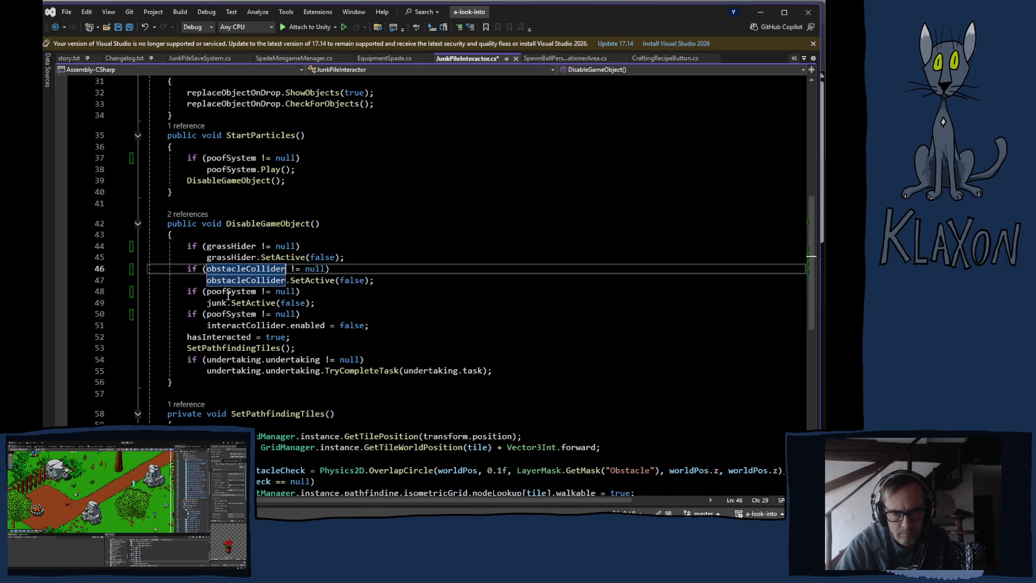
# Make the third check test junk, then save and start a rebuild
pyautogui.doubleClick(227, 303)
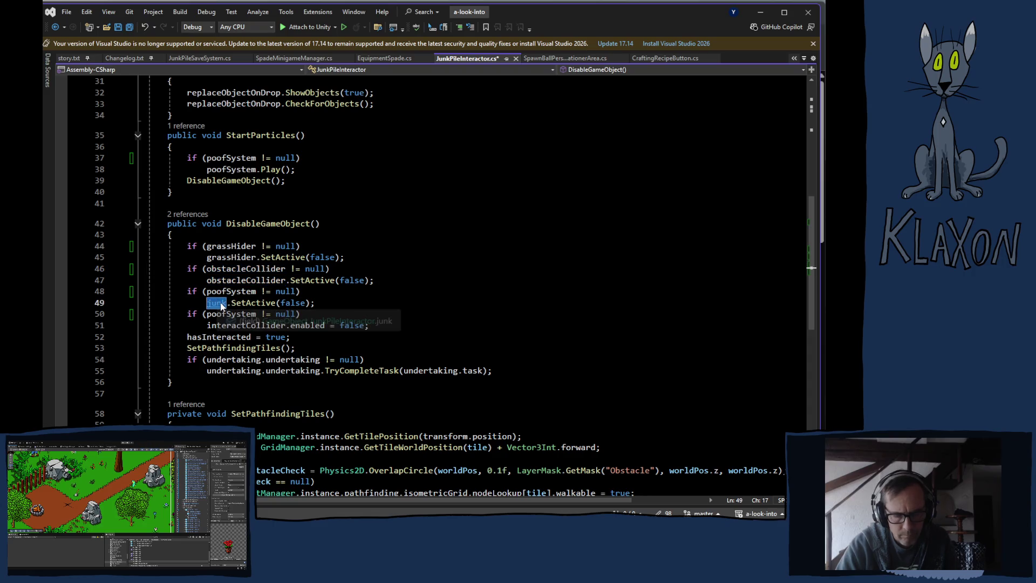
pyautogui.hotkey('ctrl', 'c')
pyautogui.doubleClick(223, 291)
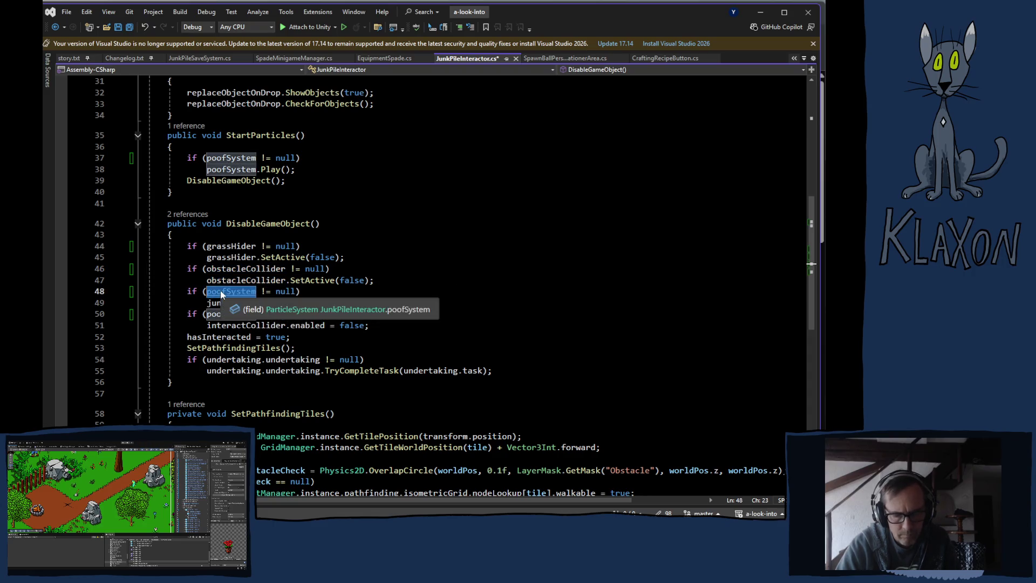
pyautogui.hotkey('ctrl', 'v')
pyautogui.doubleClick(230, 326)
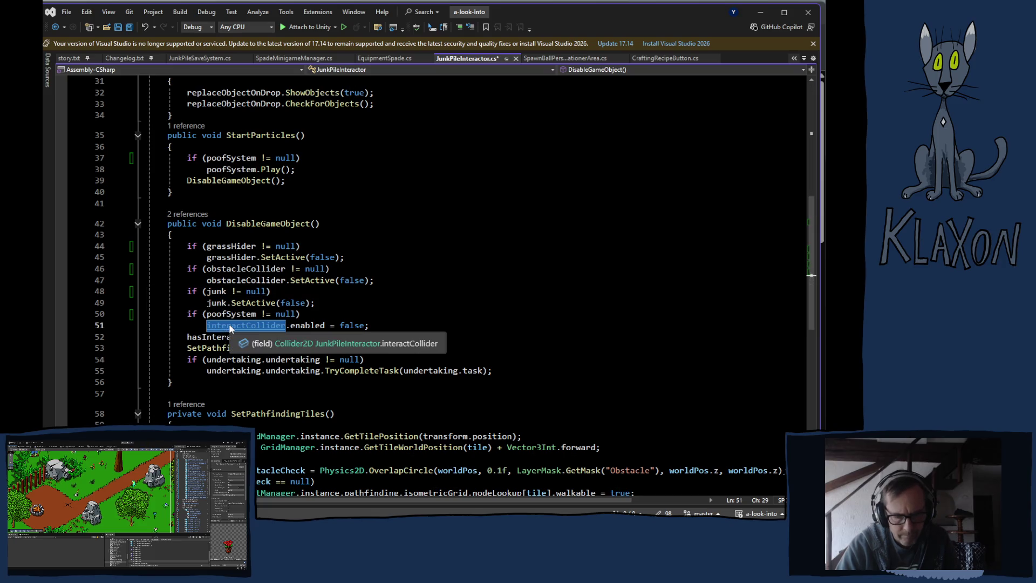
pyautogui.doubleClick(226, 313)
pyautogui.hotkey('ctrl', 'shift', 'b')
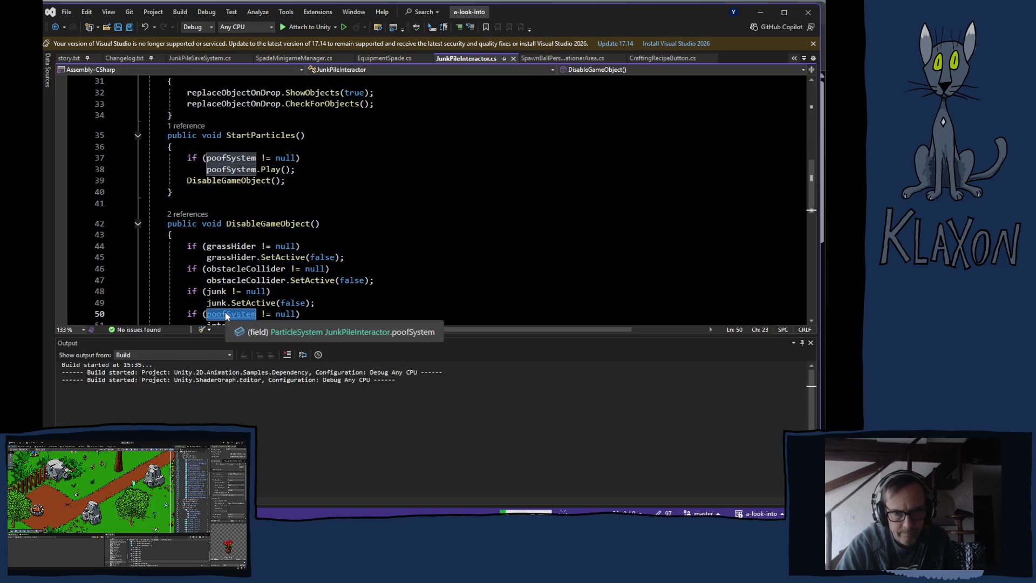
# Swap poofSystem for interactCollider in the last check, save, and close the build output
pyautogui.hotkey('ctrl', 'v')
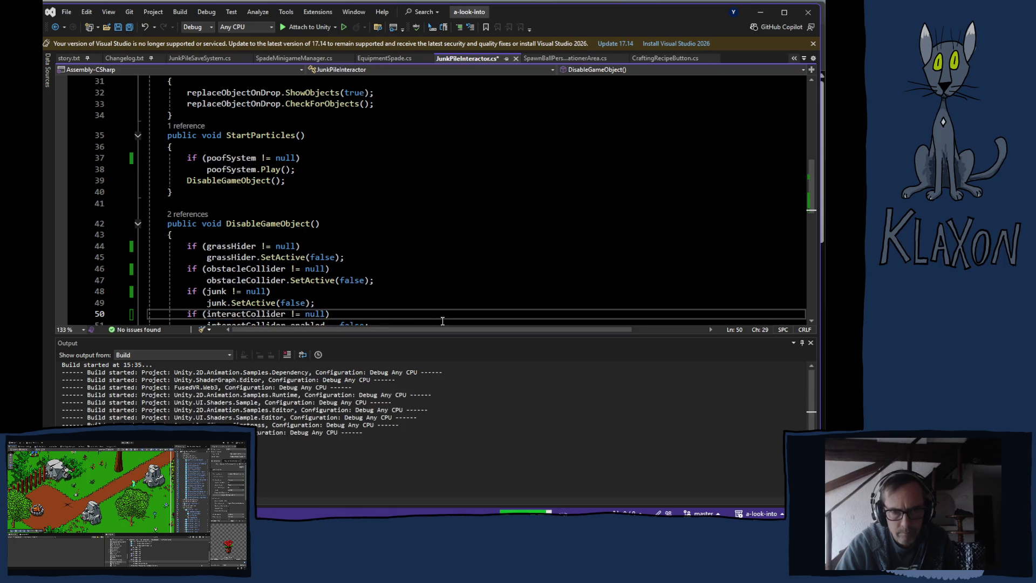
pyautogui.hotkey('ctrl', 's')
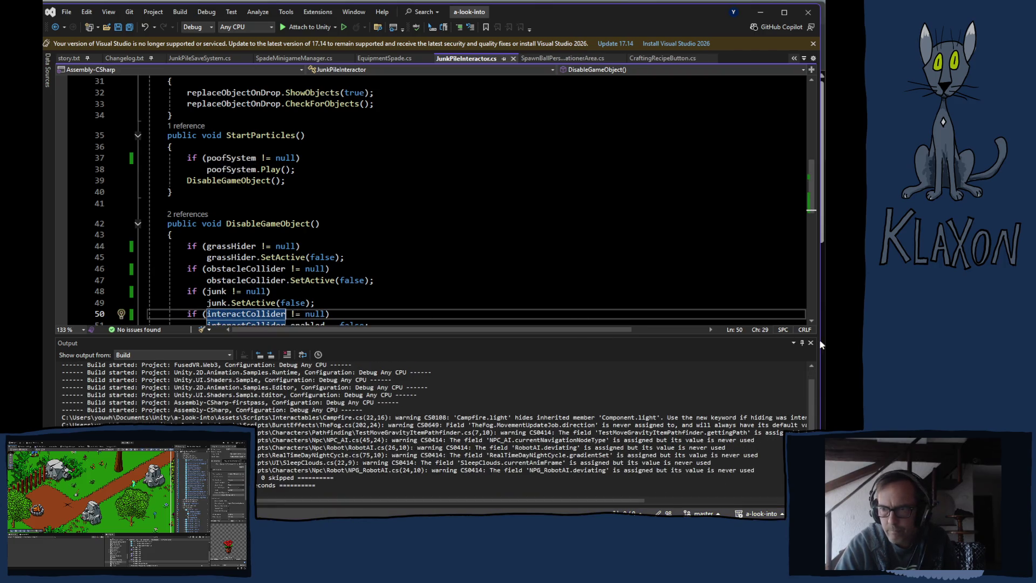
pyautogui.click(810, 343)
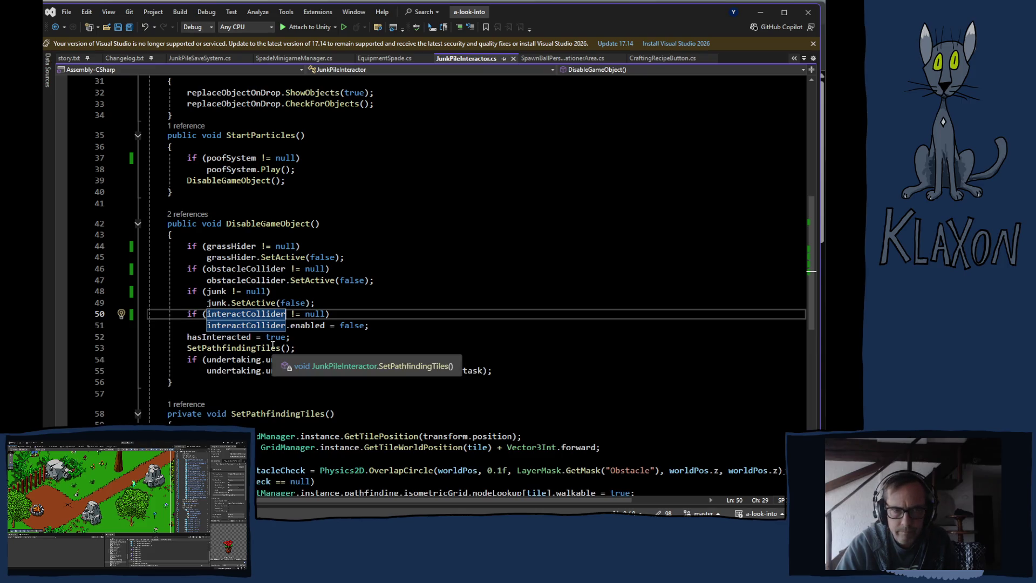
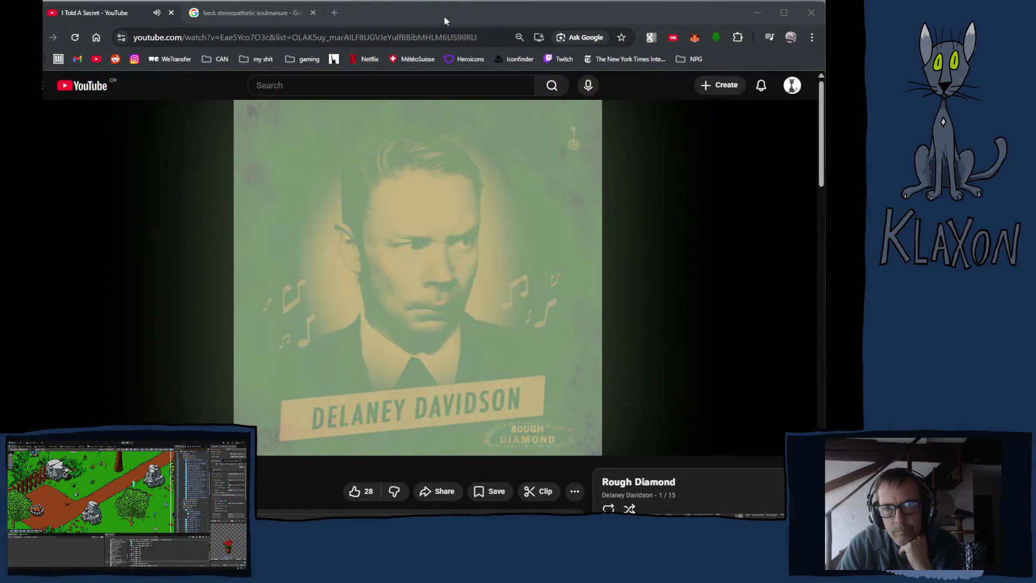
# Check the Rough Diamond playlist in YouTube and close the extra search tab
pyautogui.click(444, 20)
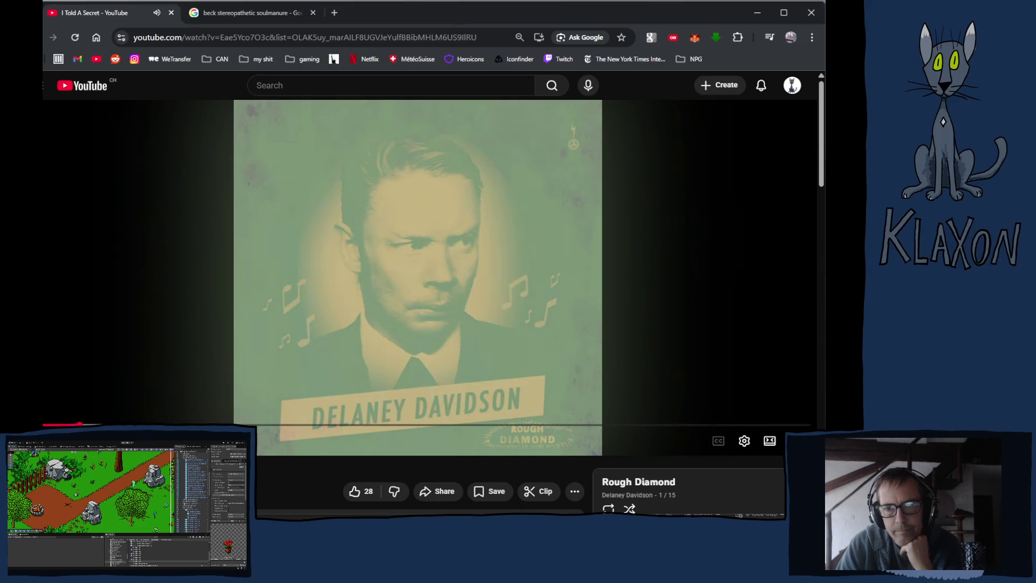
pyautogui.scroll(-5, 431, 303)
pyautogui.scroll(5, 432, 302)
pyautogui.scroll(-2, 432, 302)
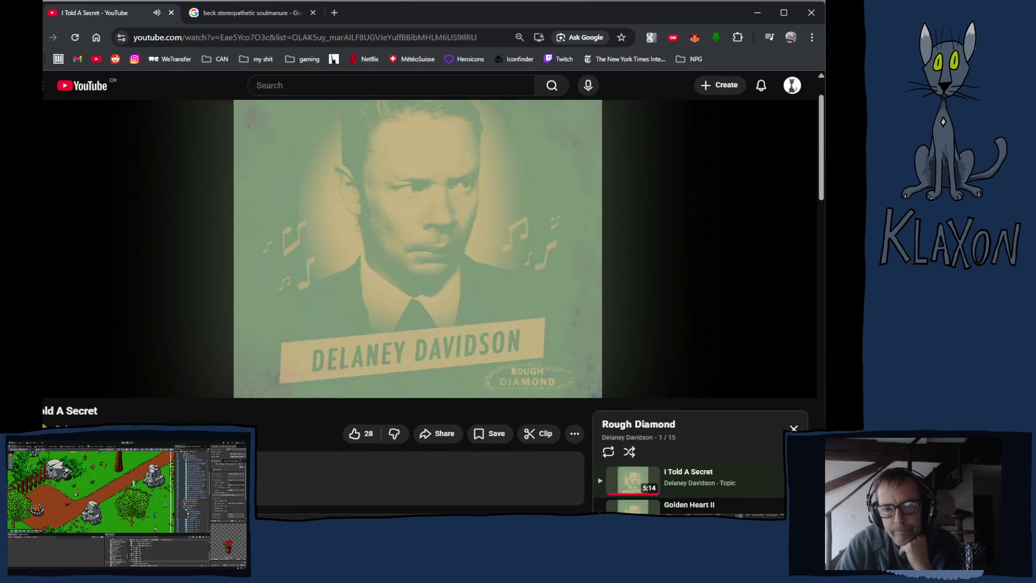
pyautogui.scroll(2, 432, 302)
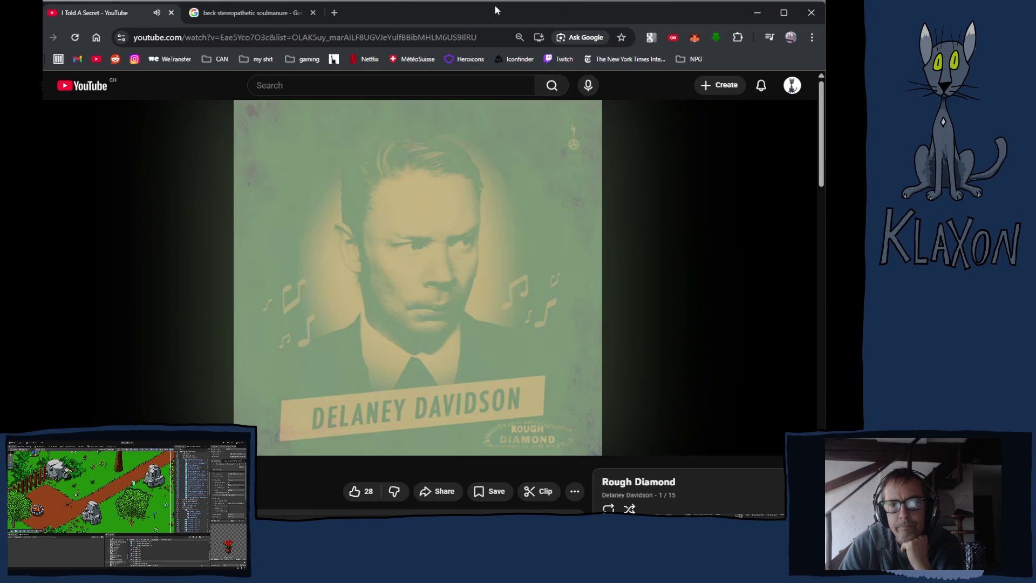
pyautogui.click(313, 12)
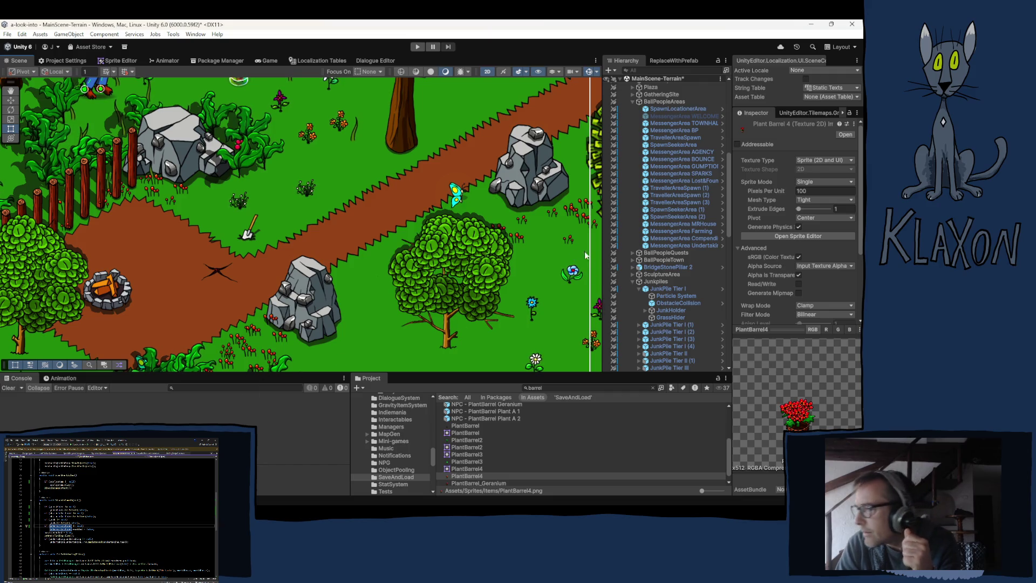
# Select SpawnLocationerArea and delete the extra points from its polygon collider
pyautogui.click(674, 108)
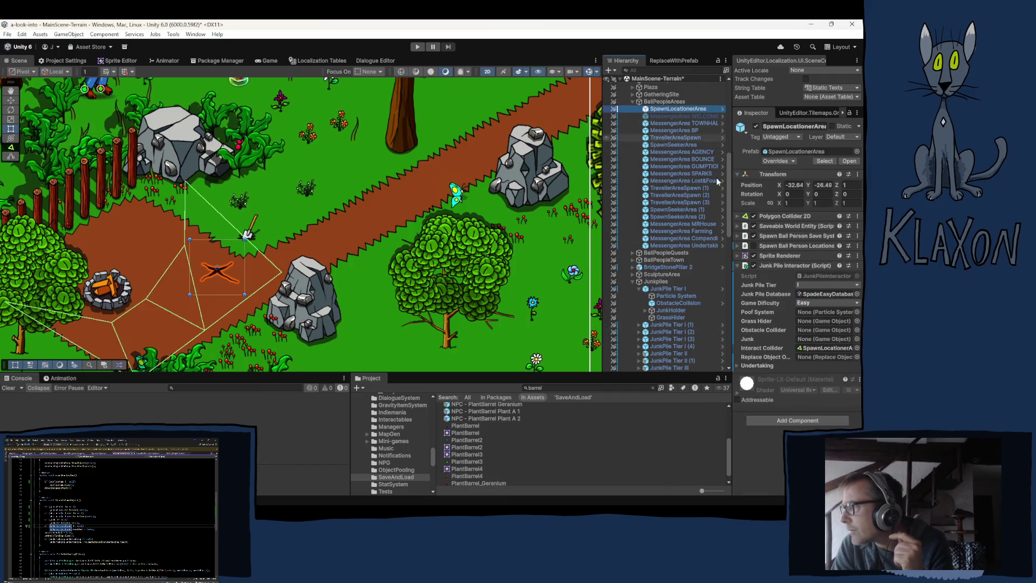
pyautogui.click(803, 227)
pyautogui.press('ctrl')
pyautogui.keyDown('ctrl'); pyautogui.click(185, 214); pyautogui.keyUp('ctrl')
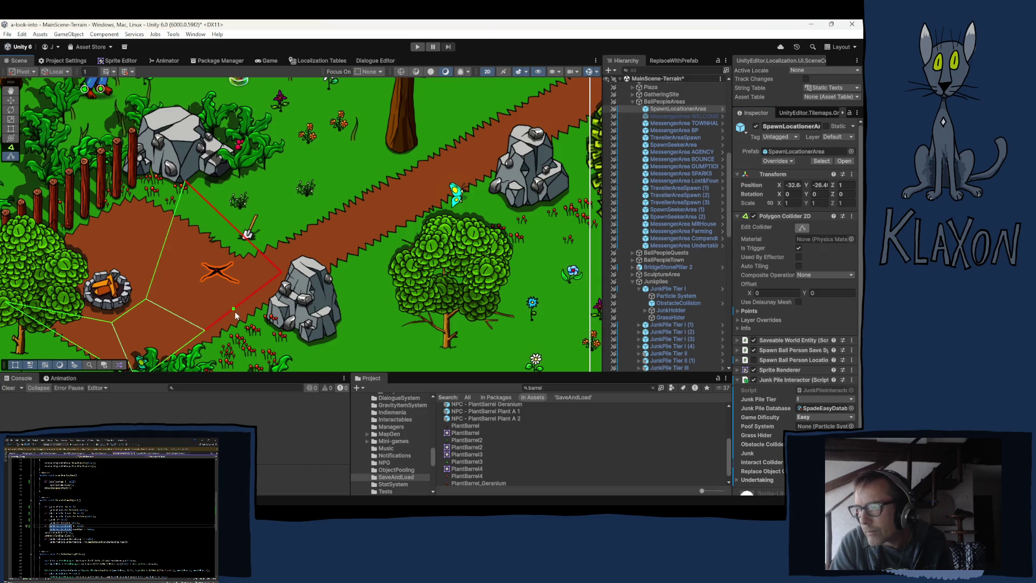
pyautogui.keyDown('ctrl'); pyautogui.click(181, 346); pyautogui.keyUp('ctrl')
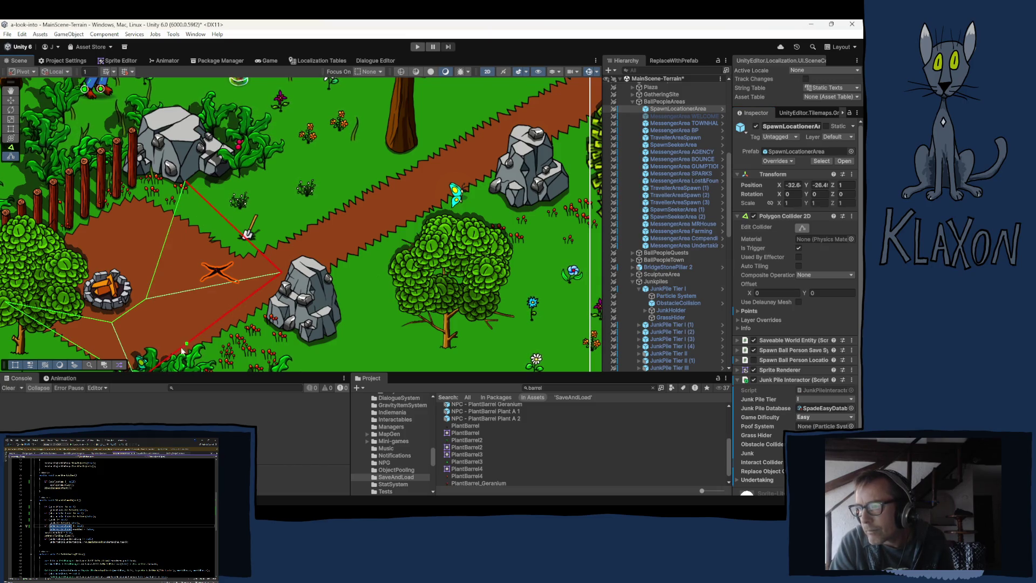
pyautogui.keyDown('ctrl'); pyautogui.click(119, 319); pyautogui.keyUp('ctrl')
pyautogui.keyDown('ctrl'); pyautogui.click(124, 303); pyautogui.keyUp('ctrl')
pyautogui.keyDown('ctrl'); pyautogui.click(141, 327); pyautogui.keyUp('ctrl')
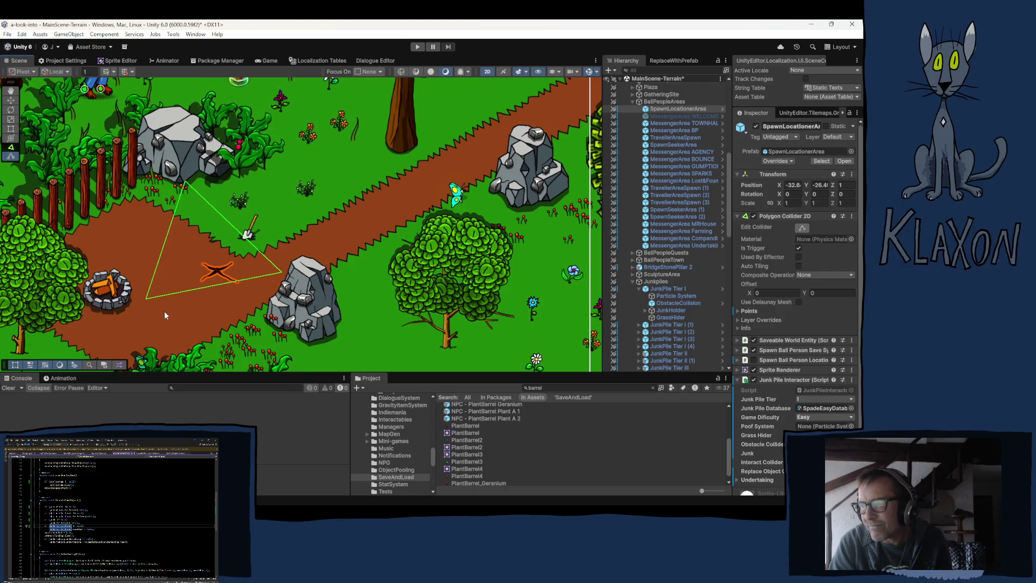
# Drag the remaining collider corners inward so the shape covers just the X mark
pyautogui.moveTo(145, 296)
pyautogui.mouseDown()
pyautogui.moveTo(190, 296)
pyautogui.moveTo(194, 284)
pyautogui.mouseUp()
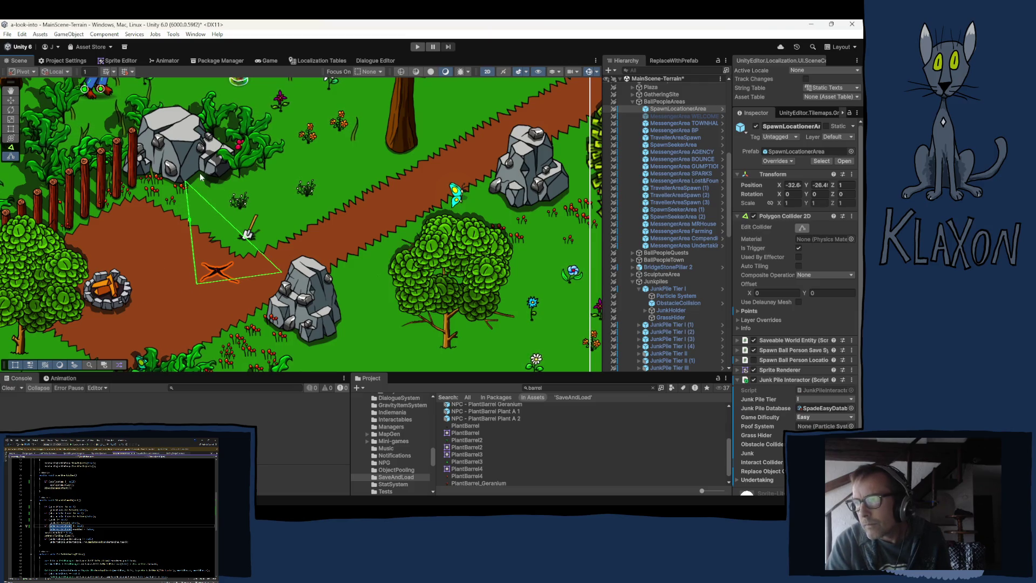
pyautogui.moveTo(188, 187)
pyautogui.mouseDown()
pyautogui.moveTo(206, 253)
pyautogui.moveTo(198, 265)
pyautogui.mouseUp()
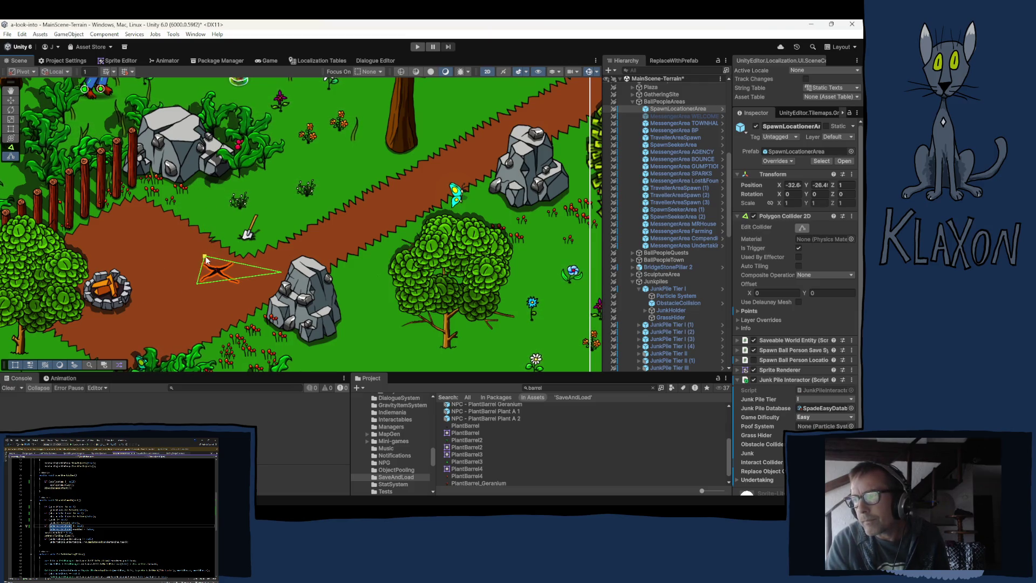
pyautogui.moveTo(281, 273)
pyautogui.mouseDown()
pyautogui.moveTo(234, 264)
pyautogui.moveTo(239, 284)
pyautogui.mouseUp()
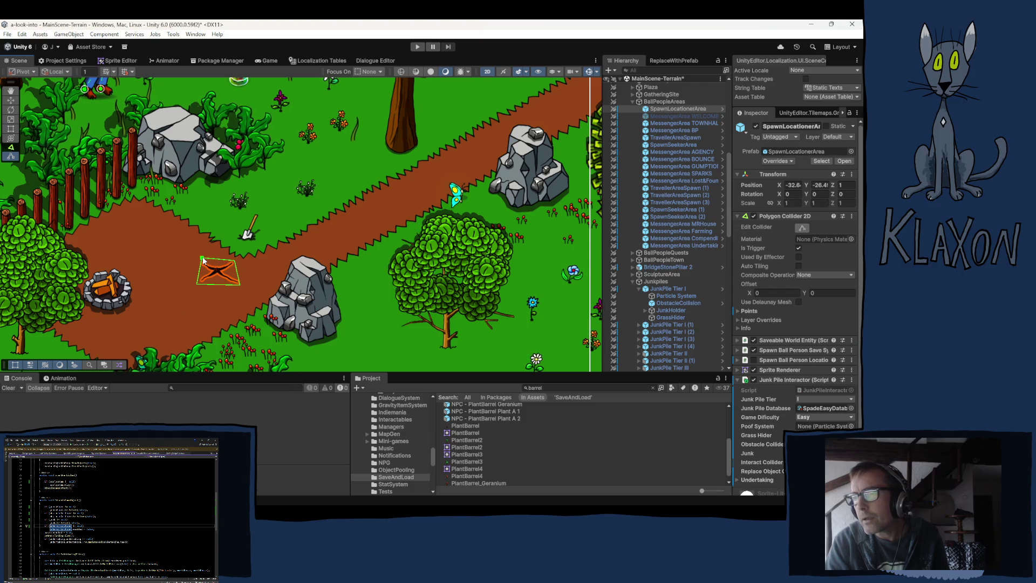
pyautogui.moveTo(201, 260); pyautogui.dragTo(200, 282)
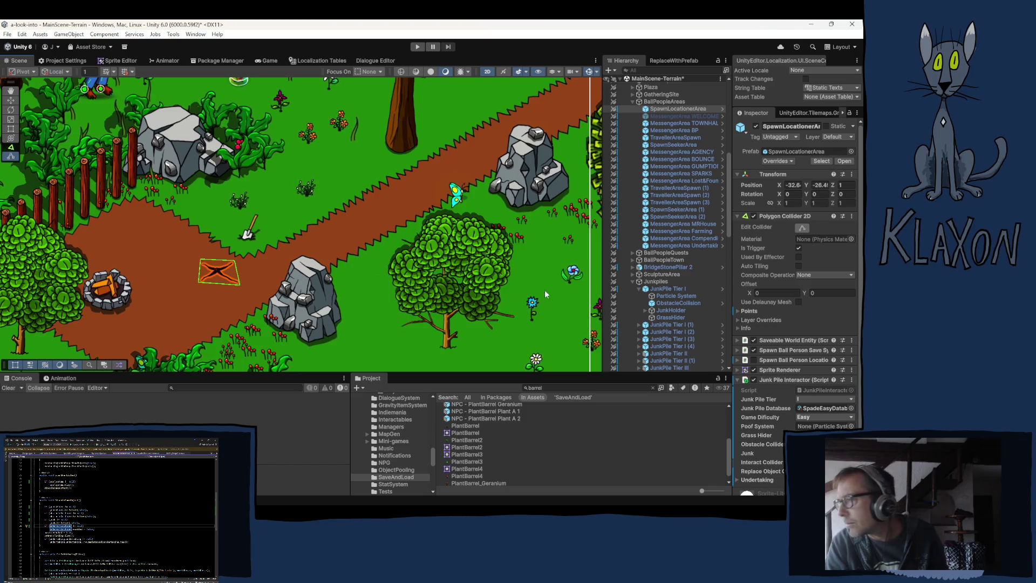
pyautogui.click(792, 216)
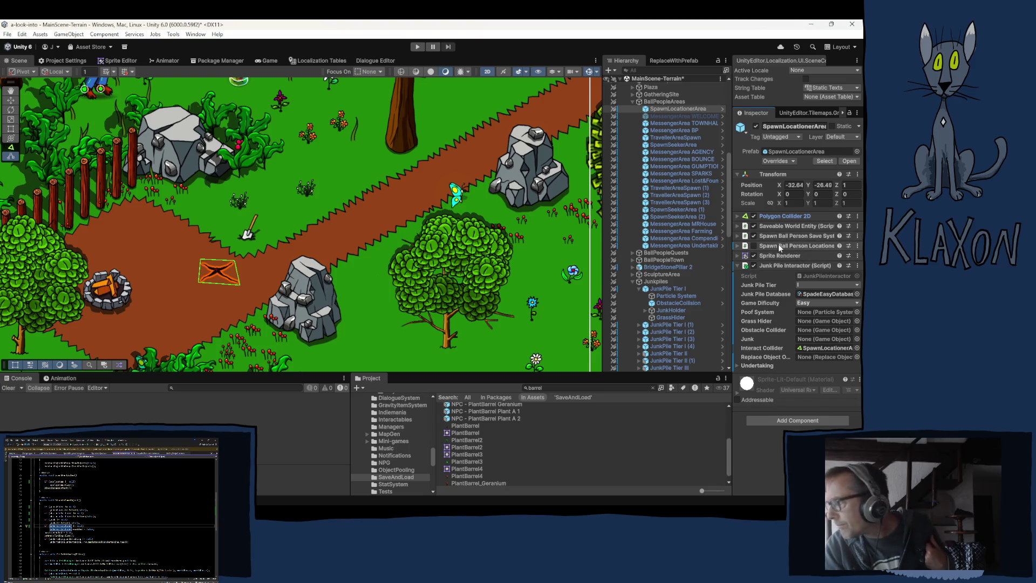
# Enter Play mode and let the game load to its title menu
pyautogui.click(424, 51)
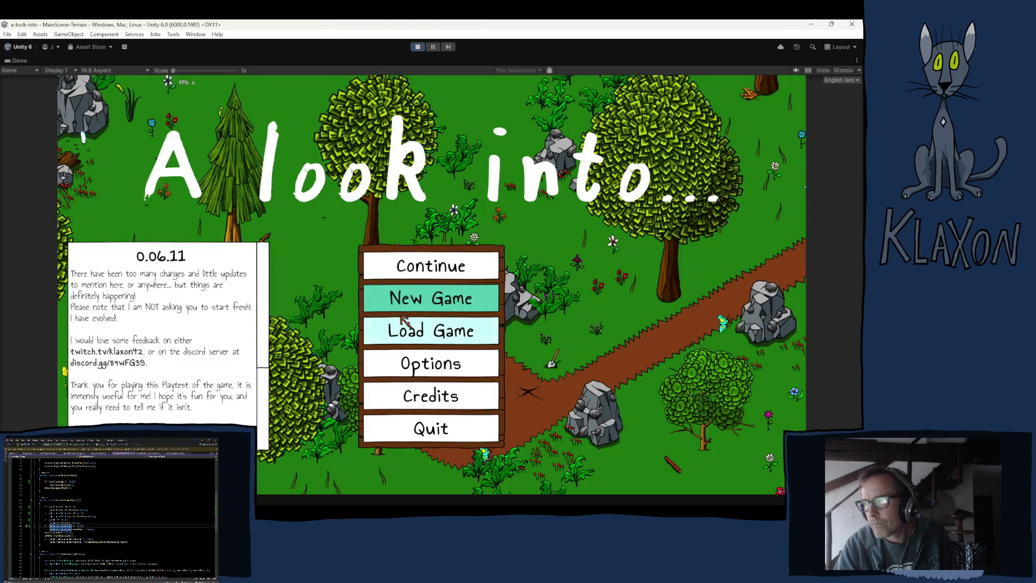
# Start a new game, then pause and try loading the 'dsa' save
pyautogui.click(407, 301)
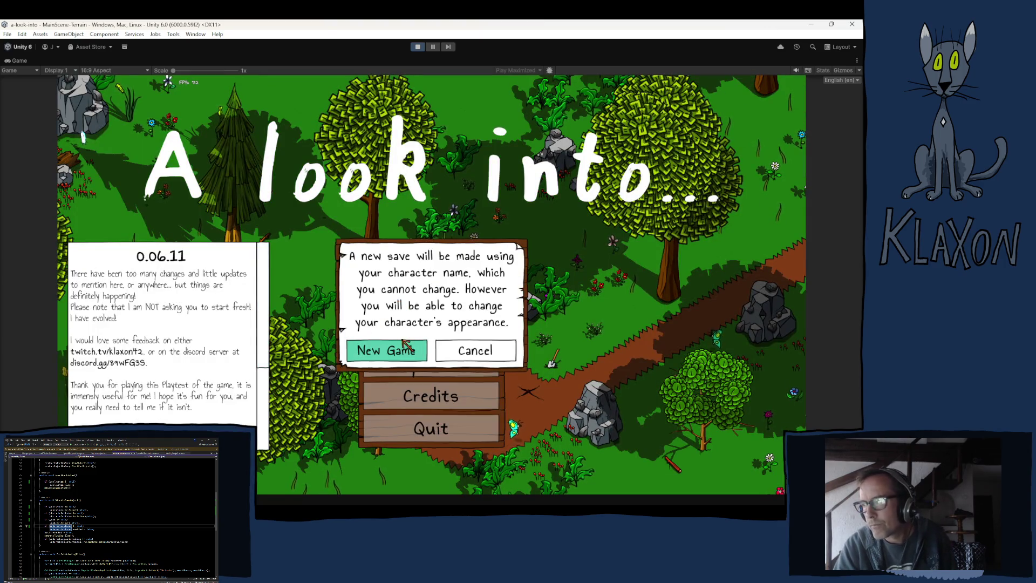
pyautogui.click(407, 348)
pyautogui.click(451, 363)
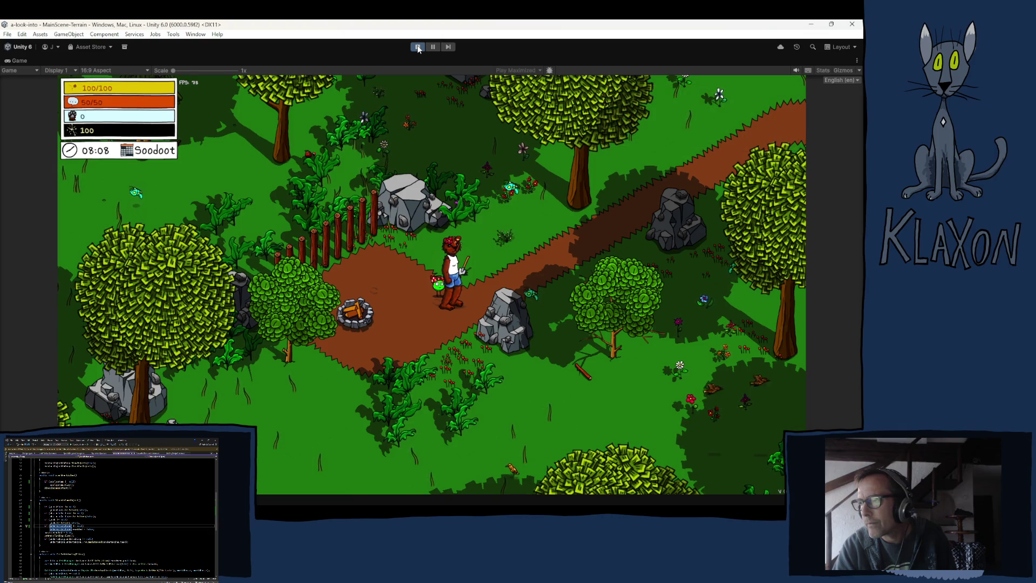
pyautogui.press('Escape')
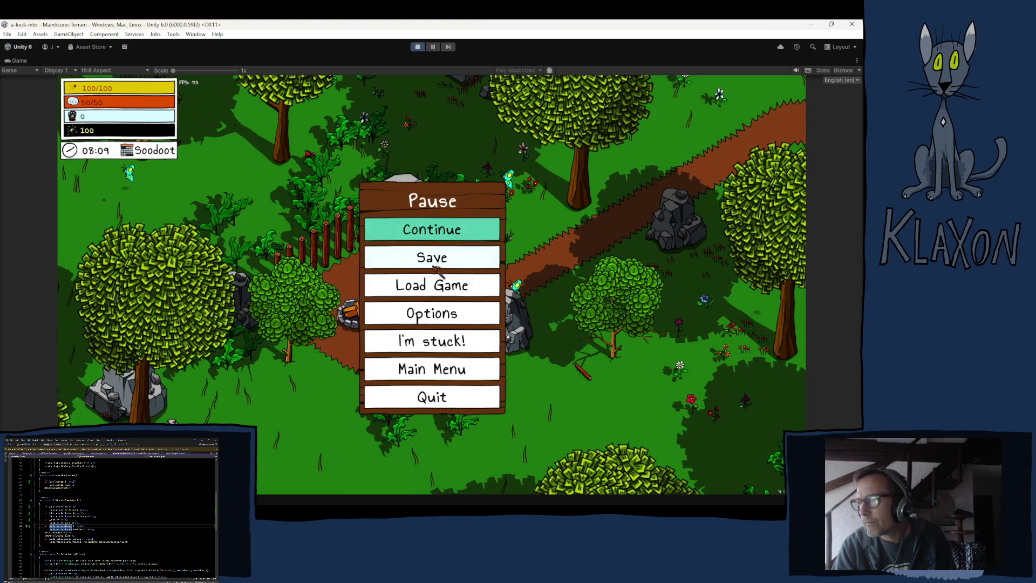
pyautogui.click(447, 287)
pyautogui.click(410, 210)
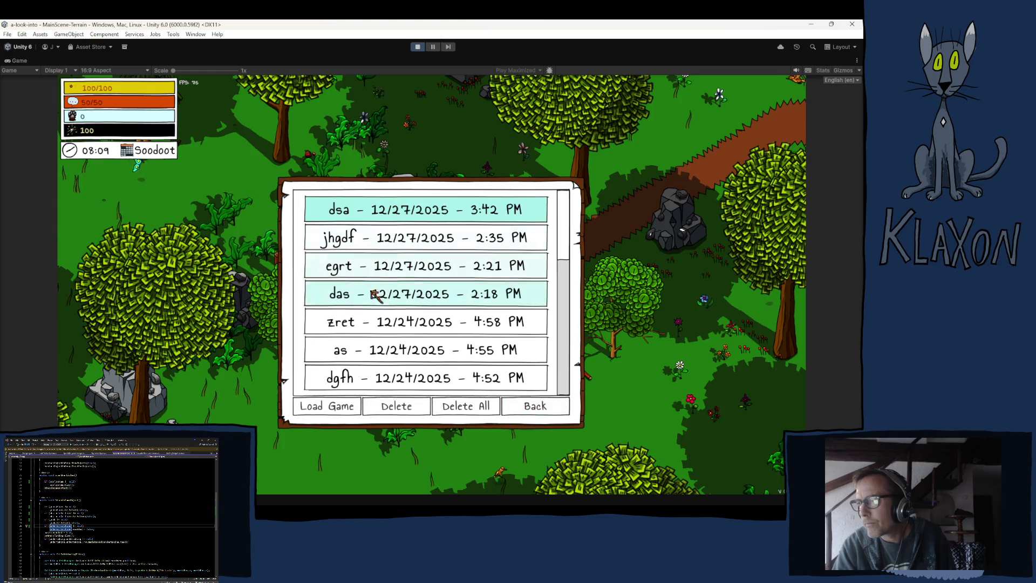
pyautogui.click(340, 410)
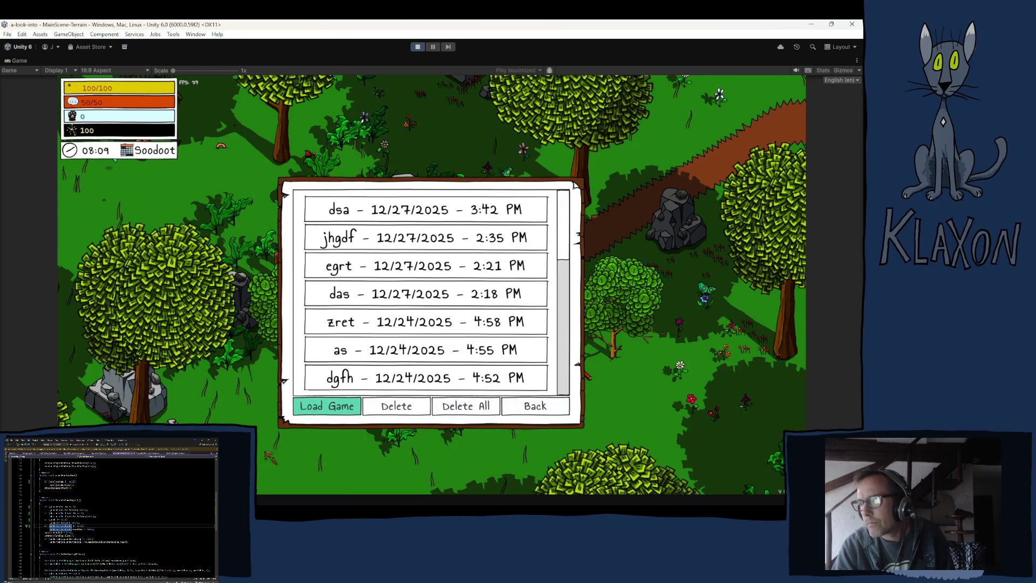
# Check the console, resume, stop Play mode, and open the JunkPileInteractor NullReferenceException
pyautogui.hotkey('ctrl', 'shift', 'c')
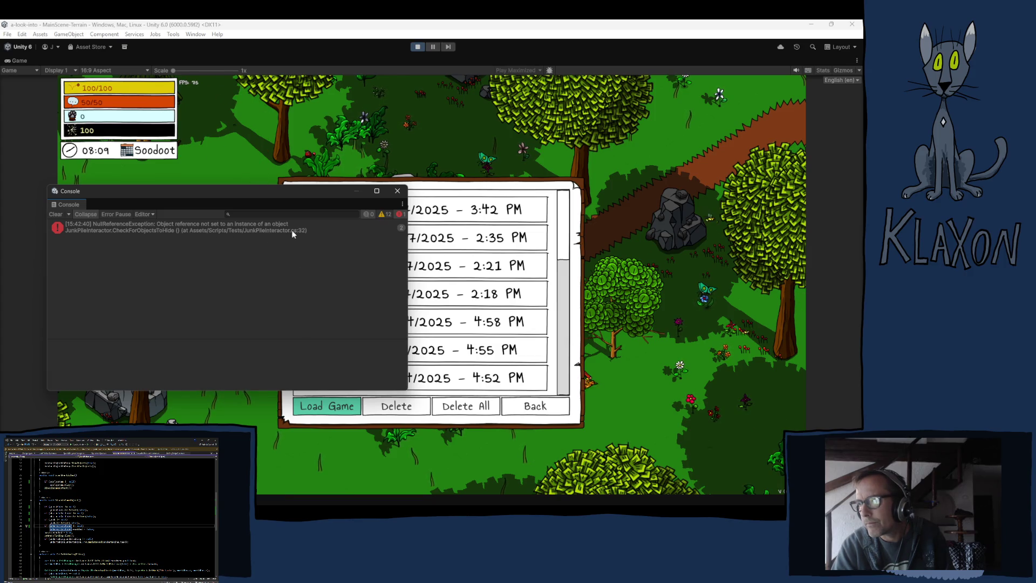
pyautogui.click(397, 190)
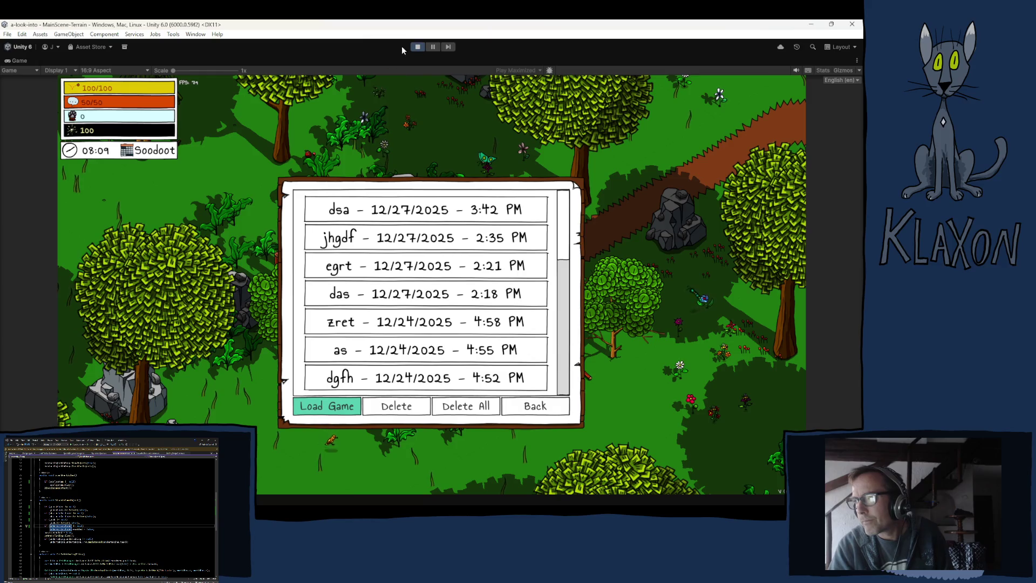
pyautogui.press('Escape')
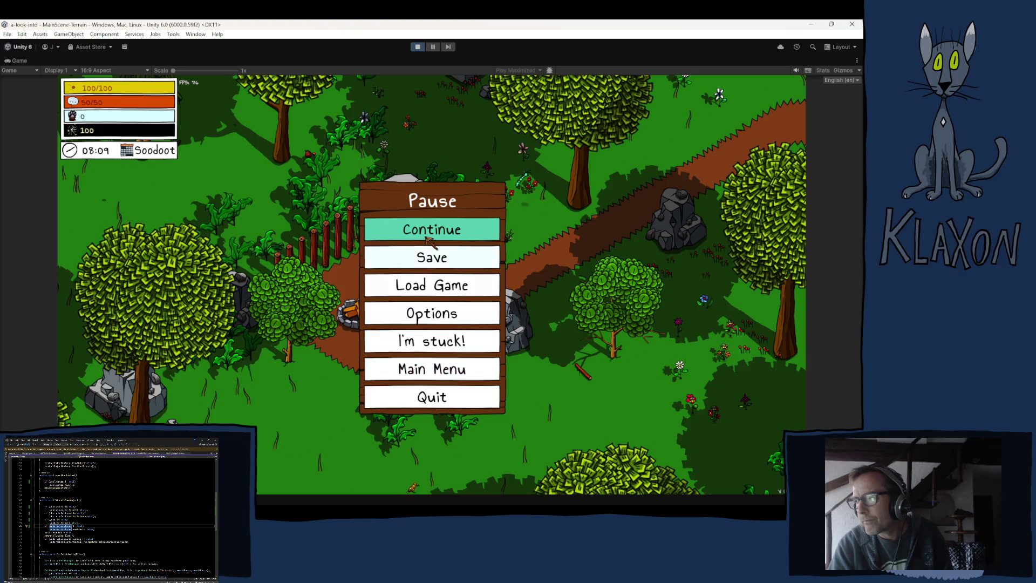
pyautogui.click(426, 230)
pyautogui.click(414, 49)
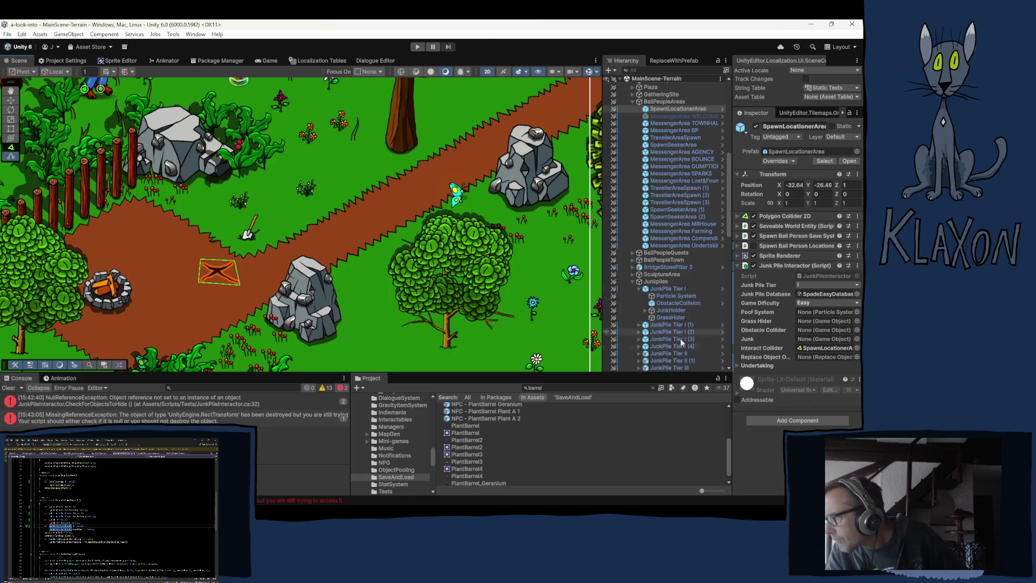
pyautogui.click(142, 399)
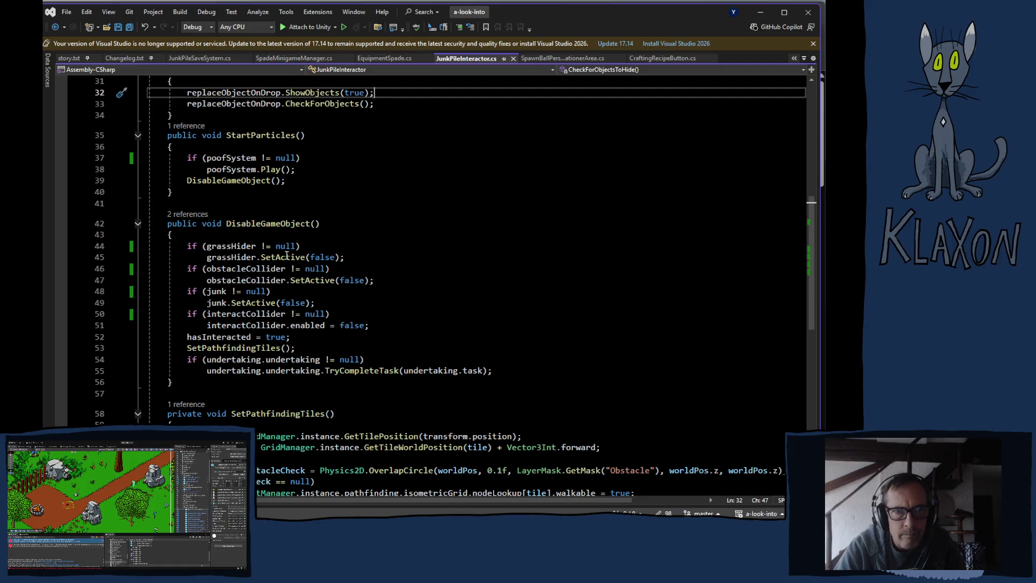
# Copy the grassHider null check into CheckForObjectsToHide, swapping in replaceObjectOnDrop
pyautogui.scroll(3, 390, 316)
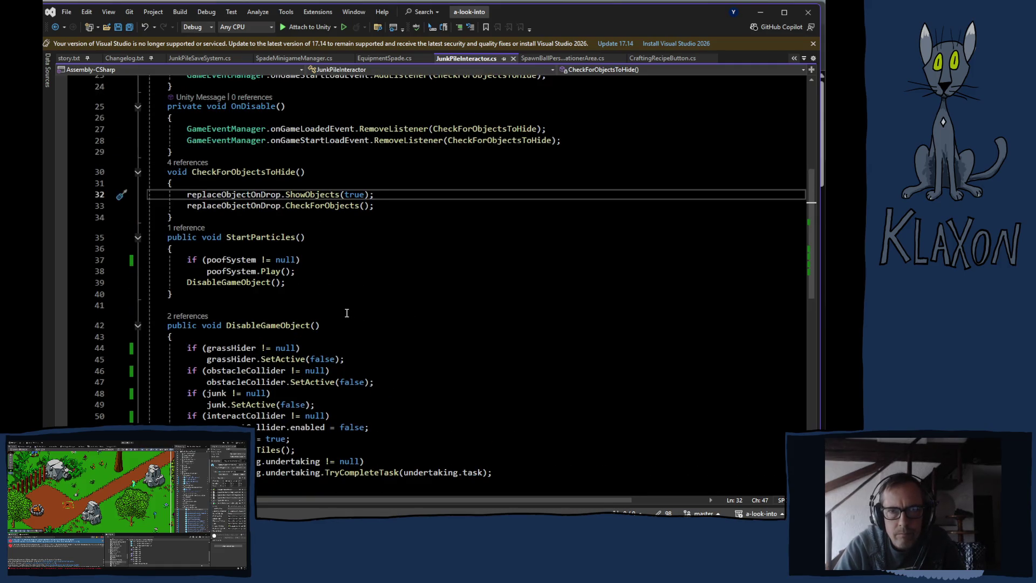
pyautogui.scroll(2, 345, 311)
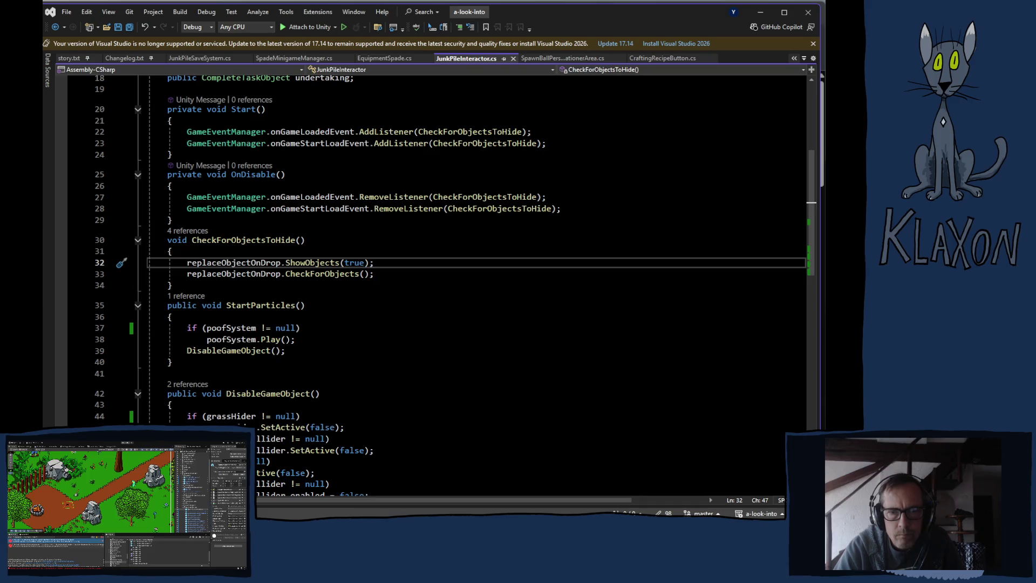
pyautogui.moveTo(187, 416); pyautogui.dragTo(304, 417)
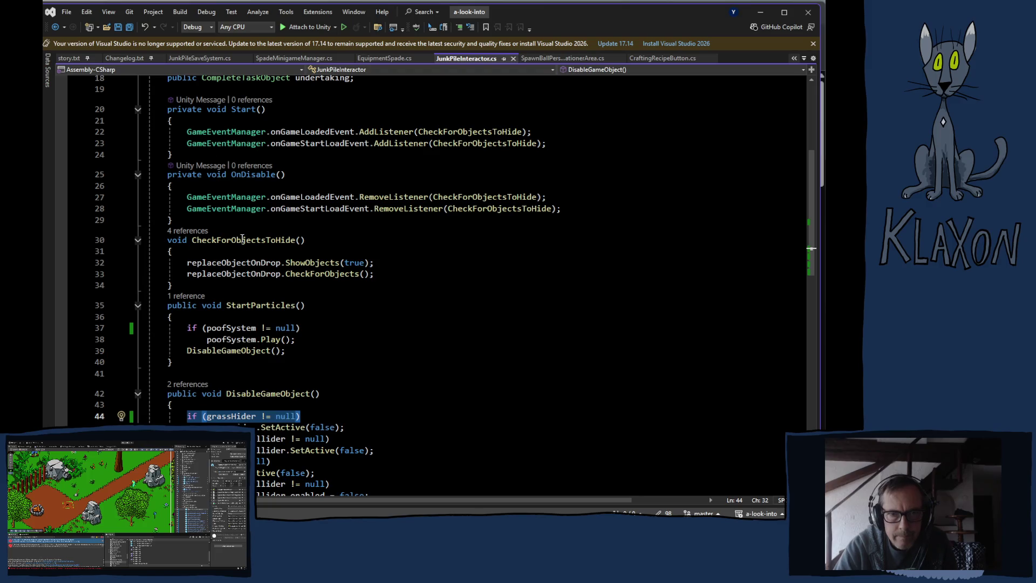
pyautogui.click(233, 256)
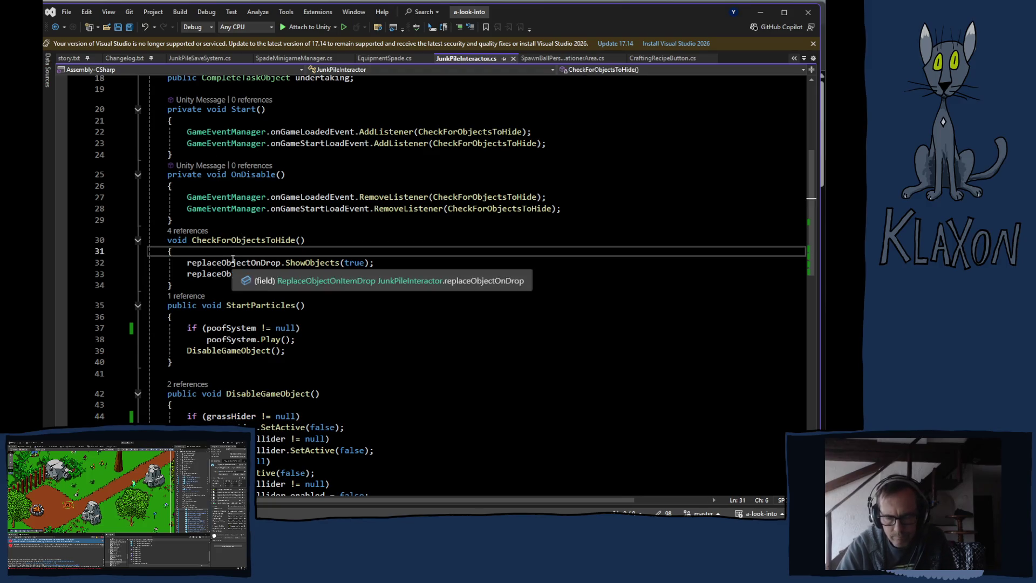
pyautogui.press('Return')
pyautogui.hotkey('ctrl', 'v')
pyautogui.click(241, 274)
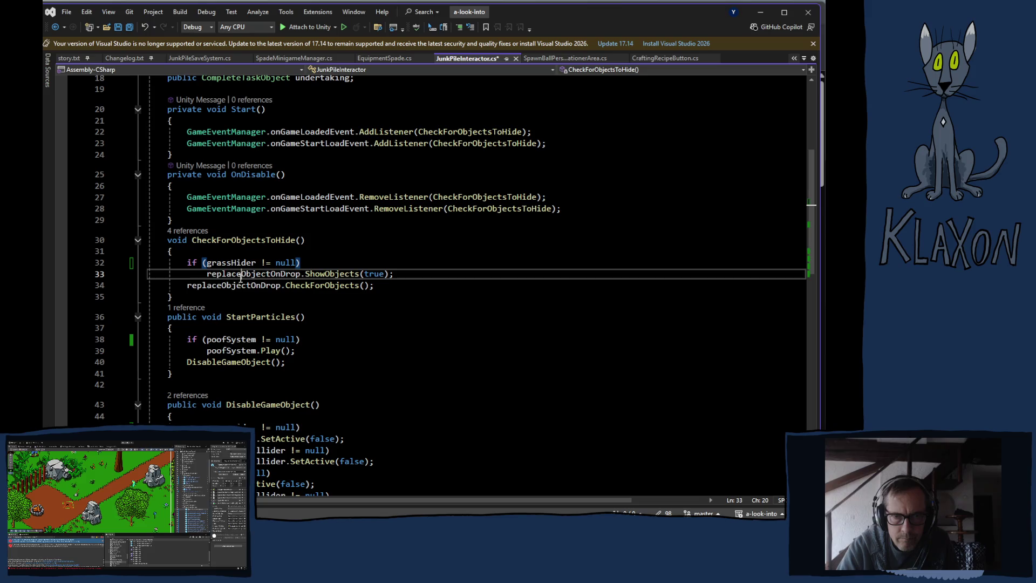
pyautogui.doubleClick(249, 275)
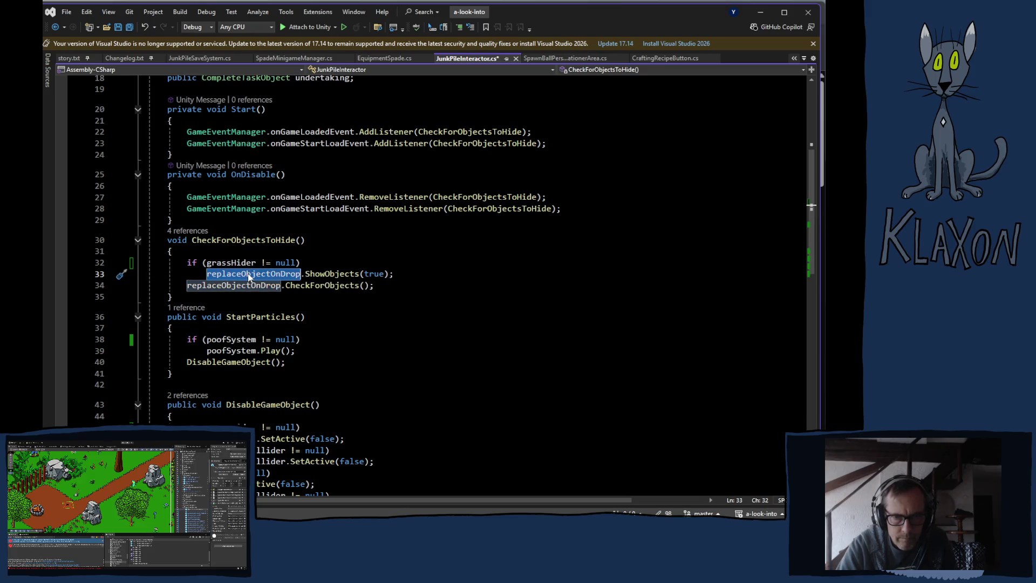
pyautogui.click(221, 262)
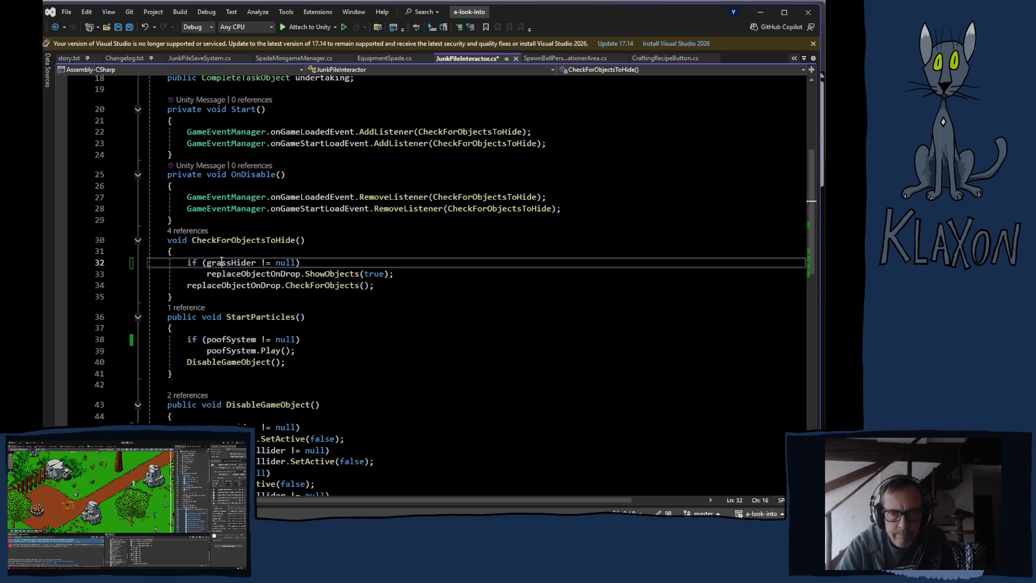
pyautogui.doubleClick(222, 262)
pyautogui.hotkey('ctrl', 'v')
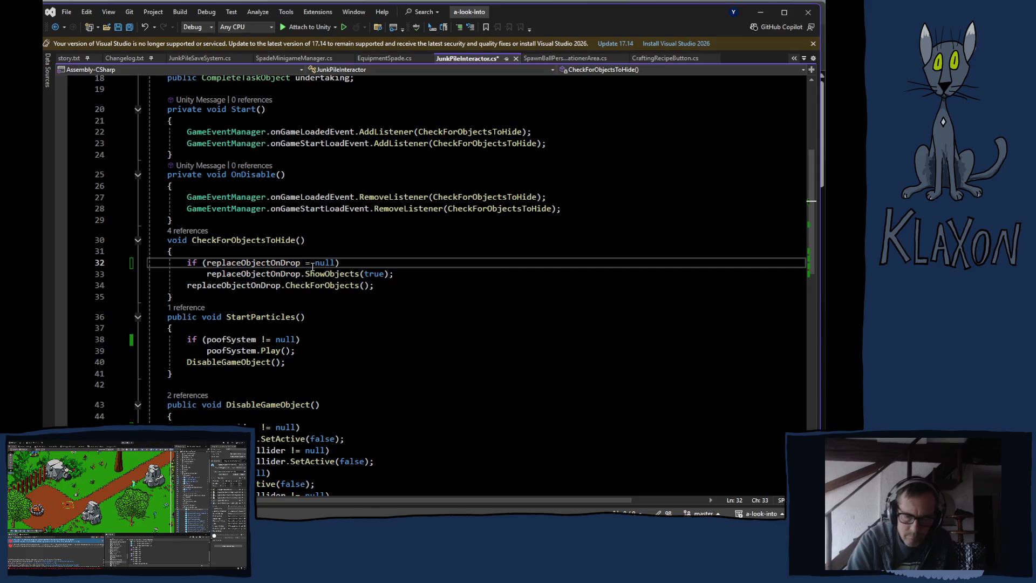
# Make it return early when replaceObjectOnDrop == null and fix the ShowObjects indentation
pyautogui.write('=')
pyautogui.click(373, 253)
pyautogui.click(372, 264)
pyautogui.press('Return')
pyautogui.write('re')
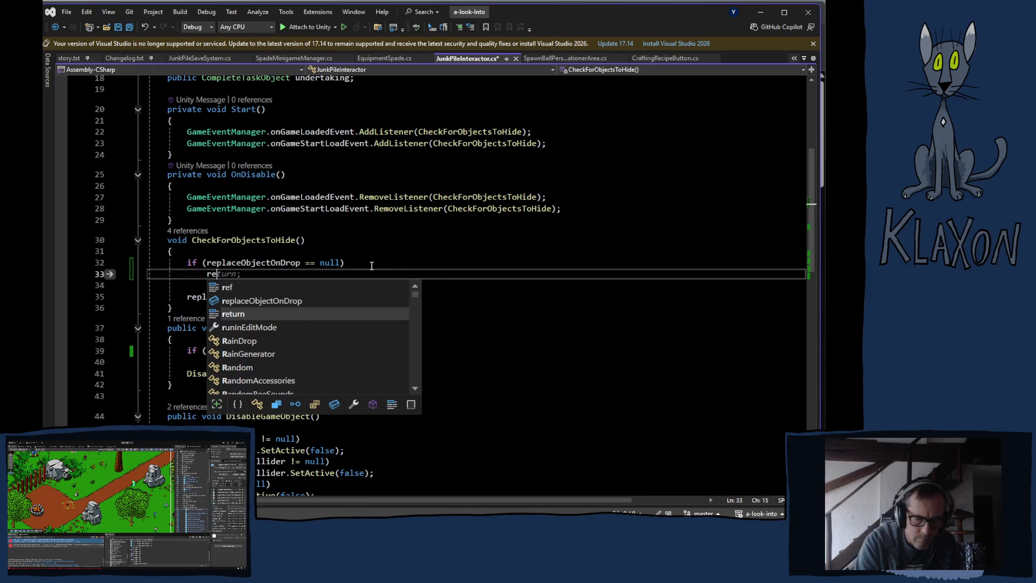
pyautogui.write('turn;')
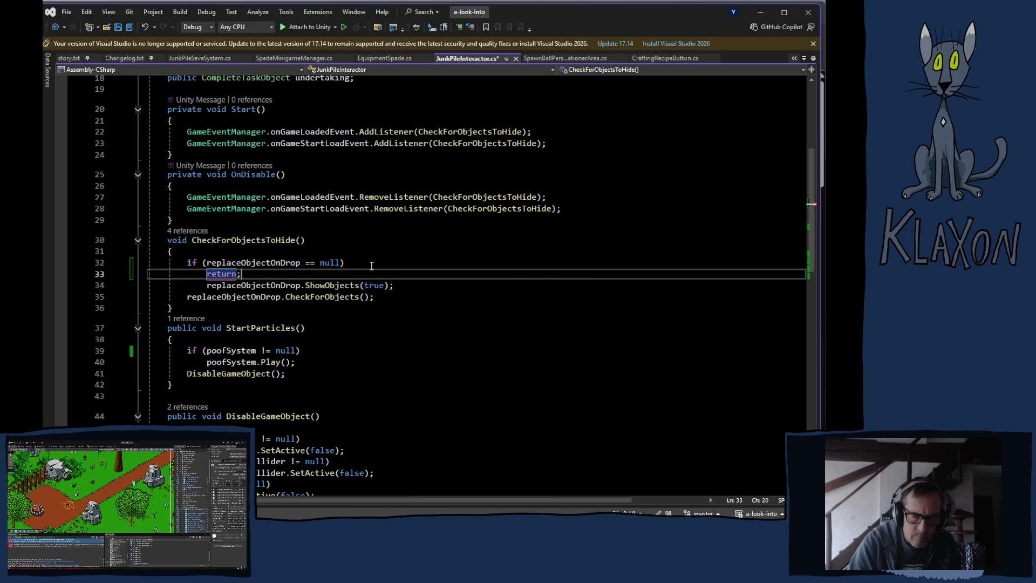
pyautogui.click(206, 285)
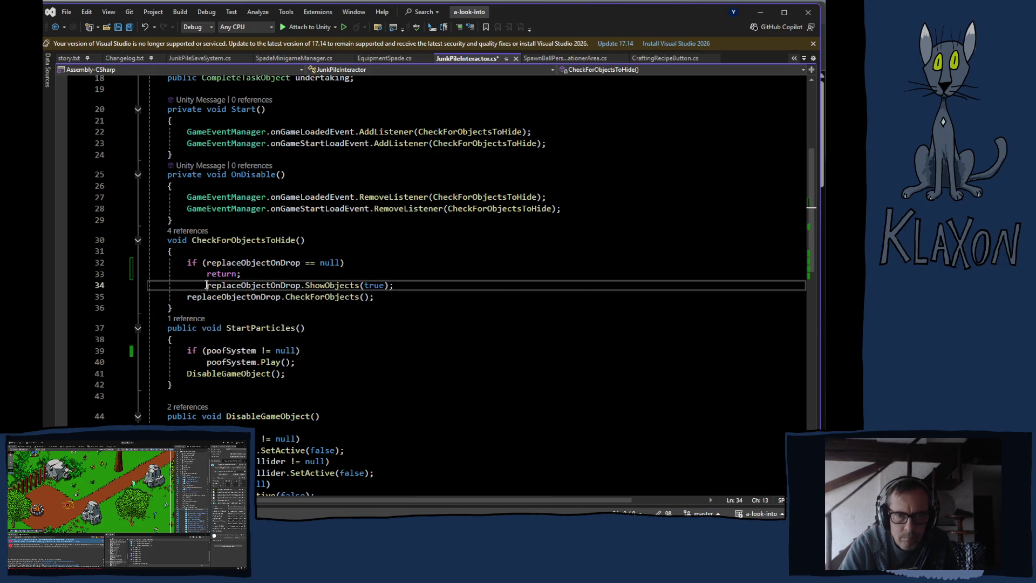
pyautogui.press('BackSpace')
pyautogui.press('BackSpace')
pyautogui.press('BackSpace')
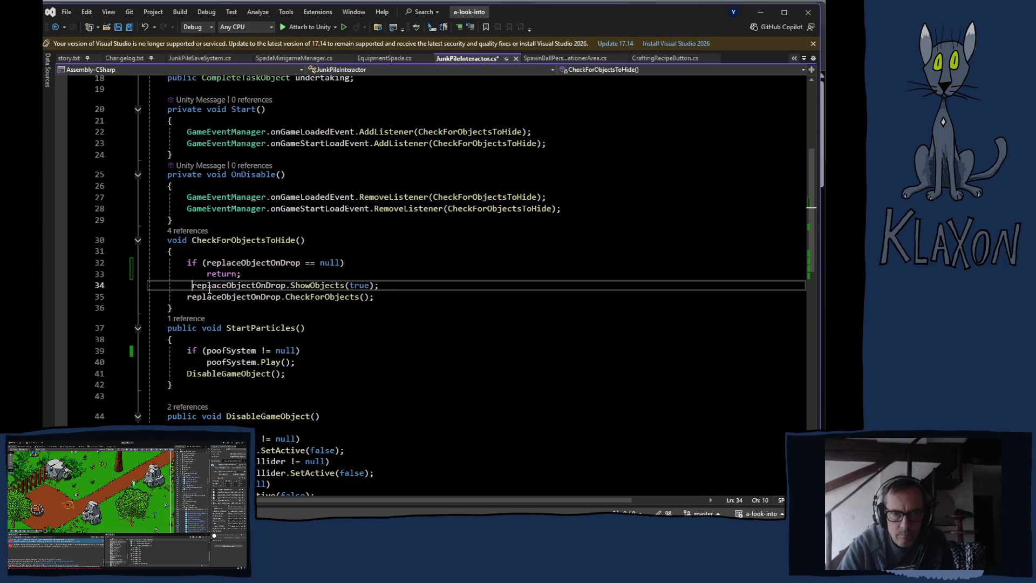
pyautogui.press('BackSpace')
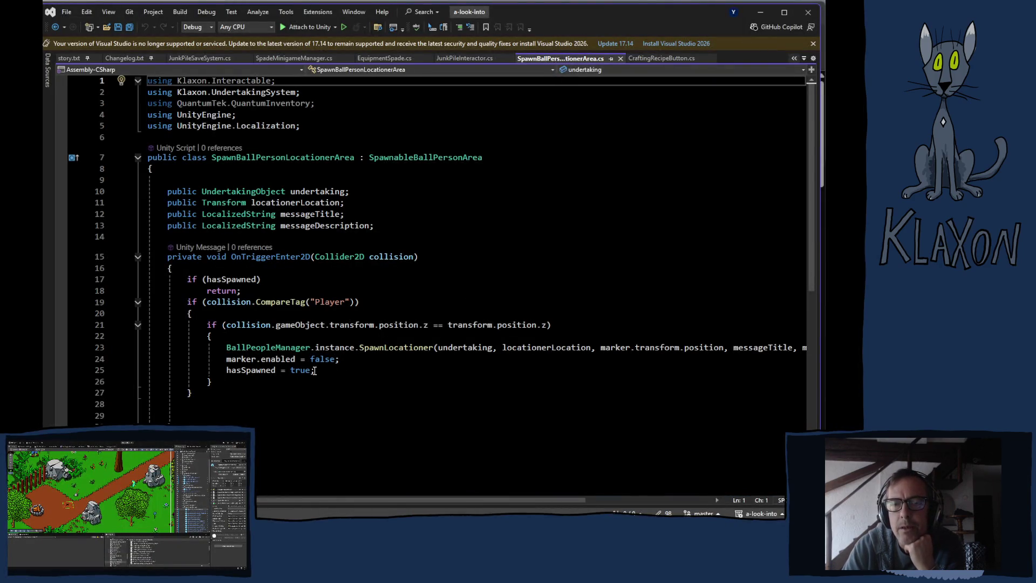
# Comment out OnTriggerEnter2D with Ctrl+K, Ctrl+C and save SpawnBallPersonLocationerArea.cs
pyautogui.moveTo(291, 330)
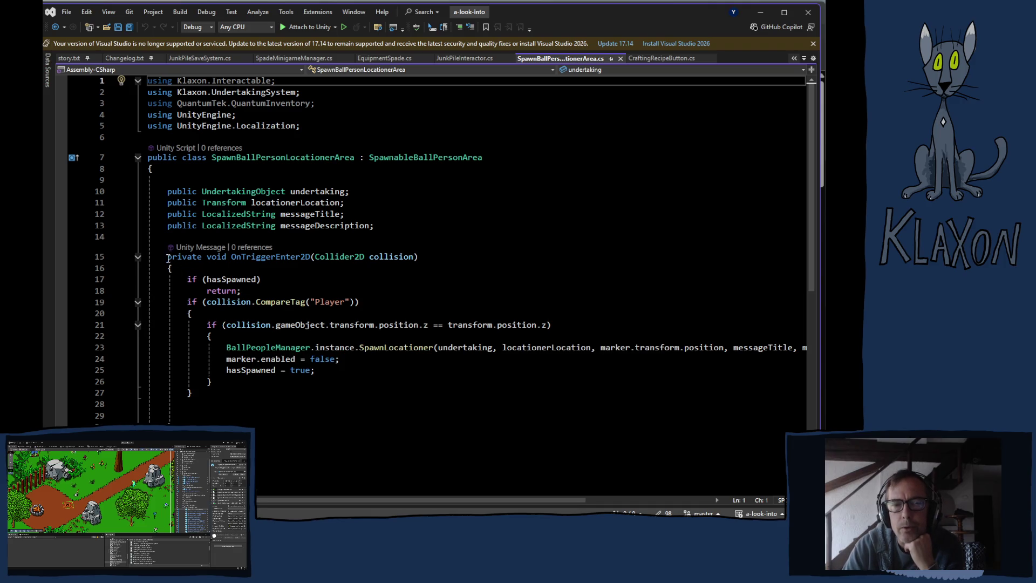
pyautogui.moveTo(167, 257); pyautogui.dragTo(285, 428)
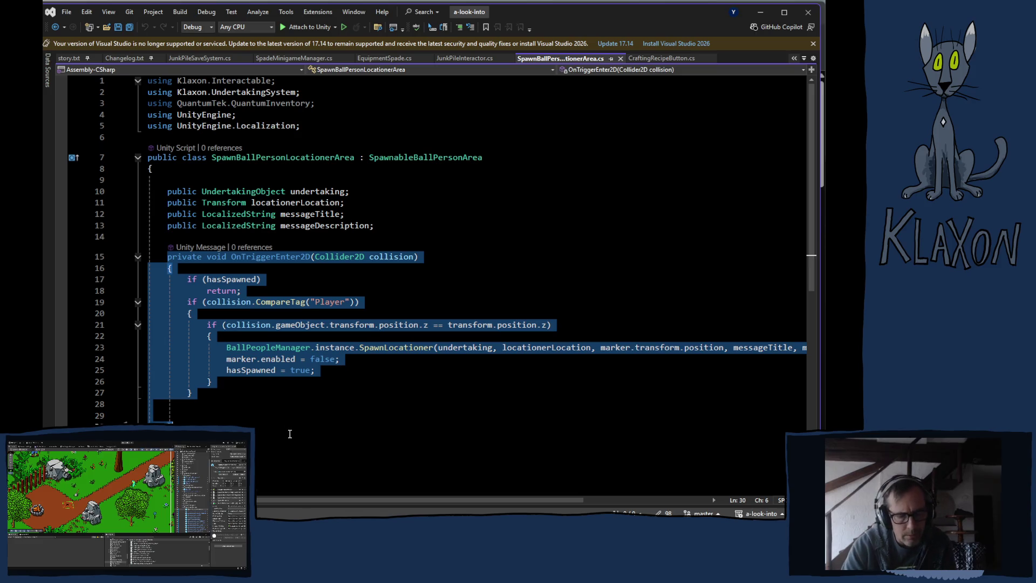
pyautogui.hotkey('ctrl', 'k')
pyautogui.hotkey('ctrl', 'c')
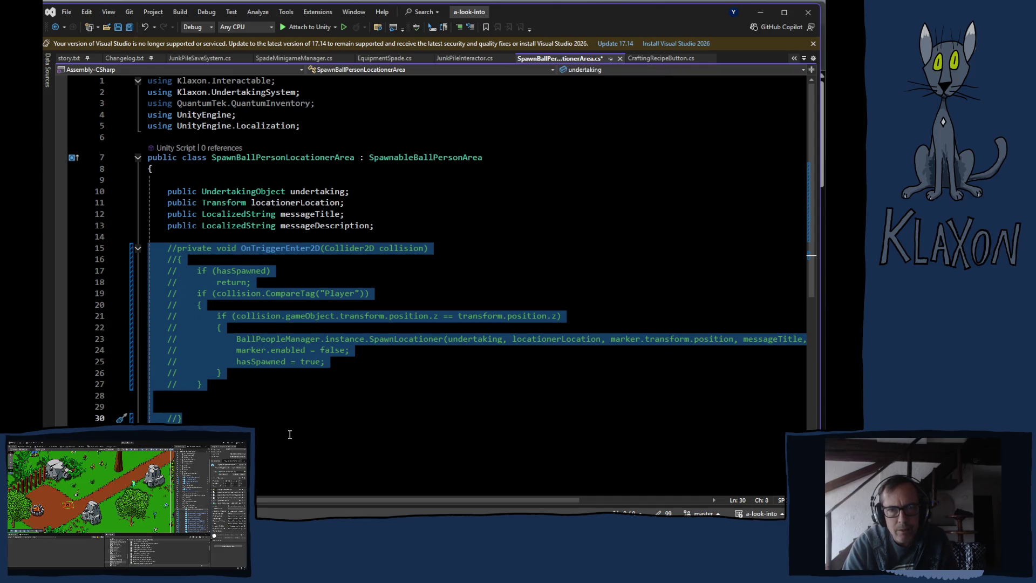
pyautogui.hotkey('ctrl', 's')
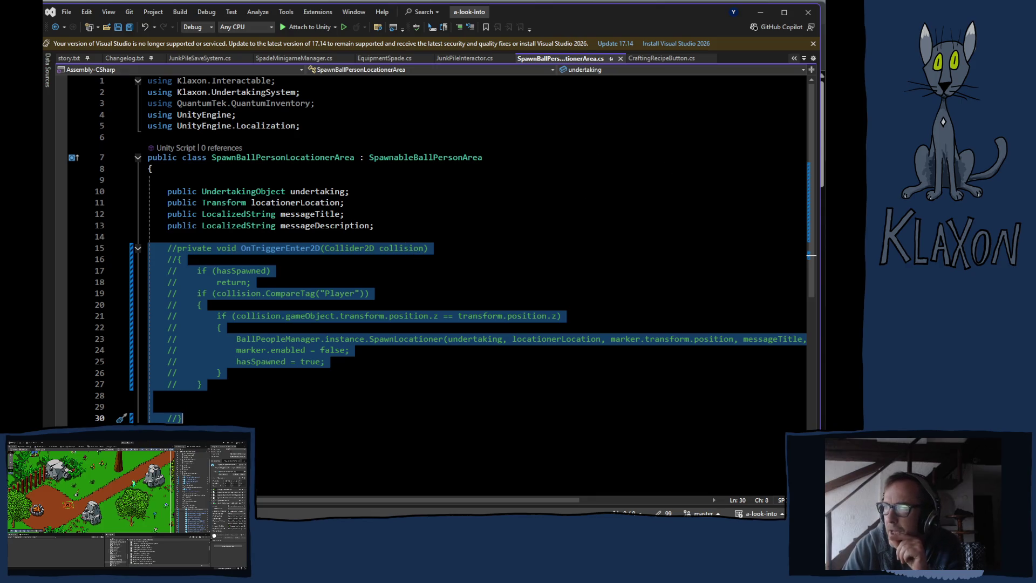
pyautogui.hotkey('alt', 'Tab')
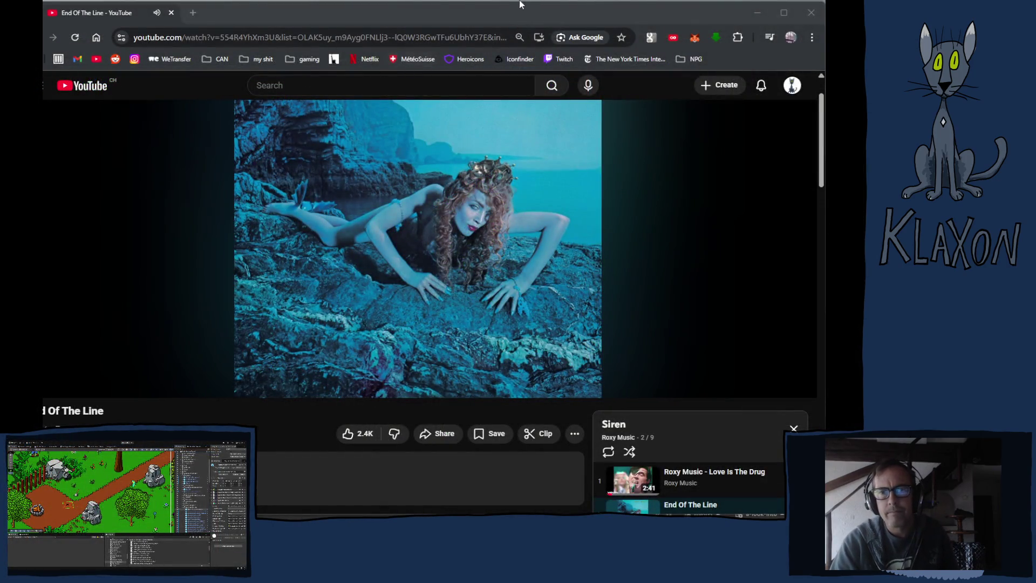
# Bring YouTube forward with End Of The Line from the Siren playlist playing
pyautogui.click(518, 4)
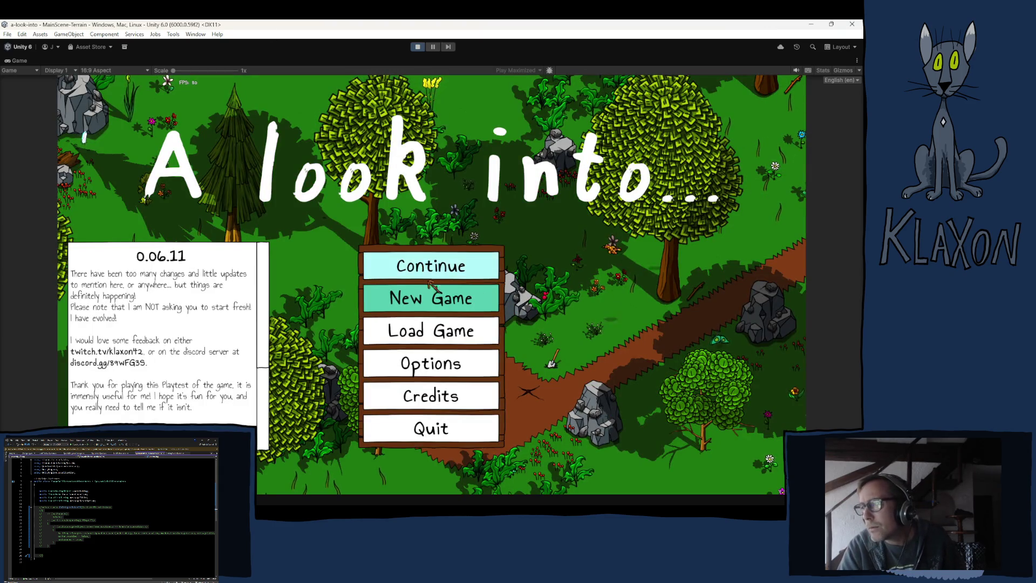
# Start a new game and pick up the Stone Spade
pyautogui.click(423, 300)
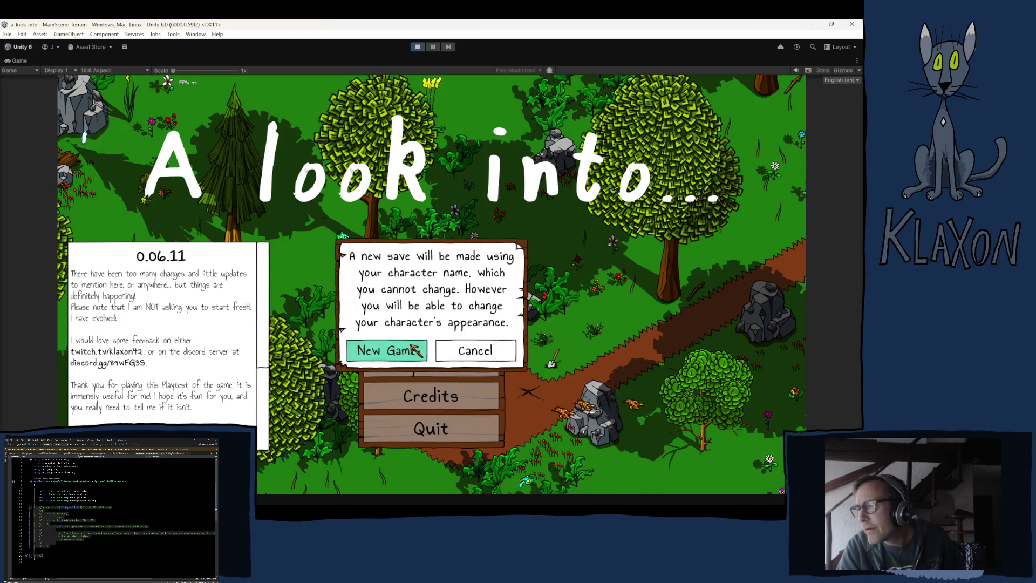
pyautogui.click(416, 351)
pyautogui.click(445, 361)
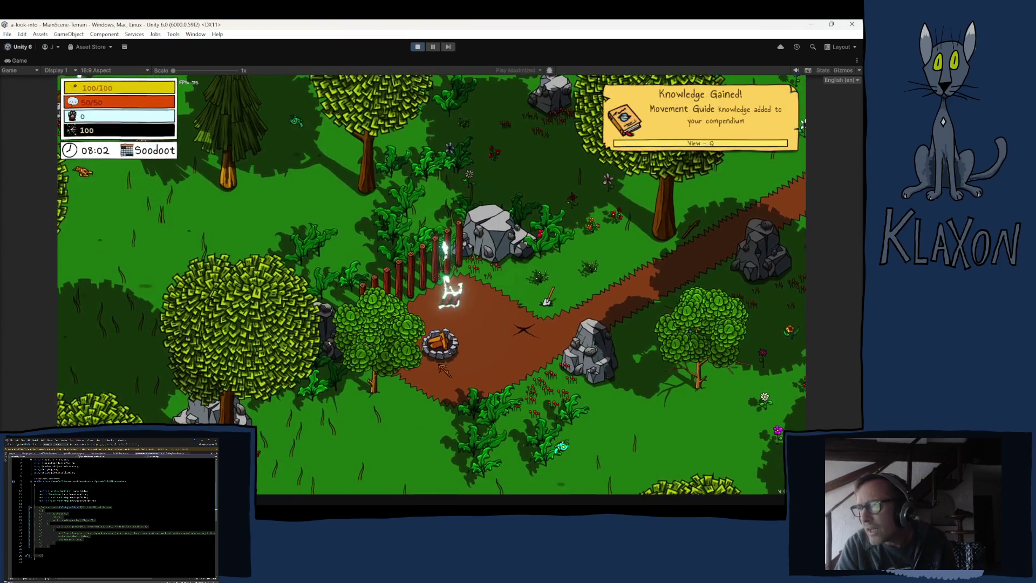
pyautogui.press('d')
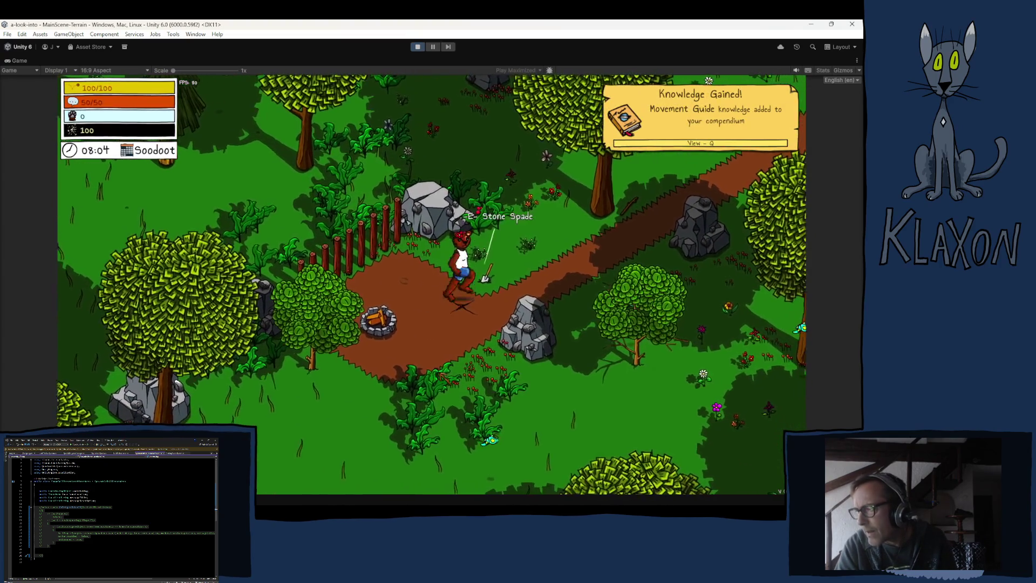
pyautogui.press('e')
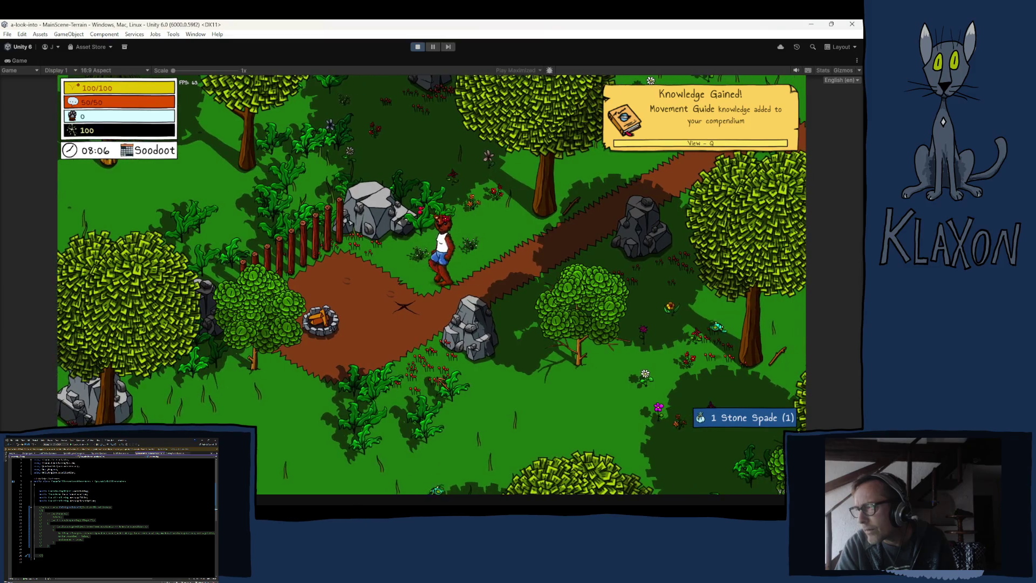
# Check the spade in the inventory, walk to the X mark, and pause the game
pyautogui.press('Tab')
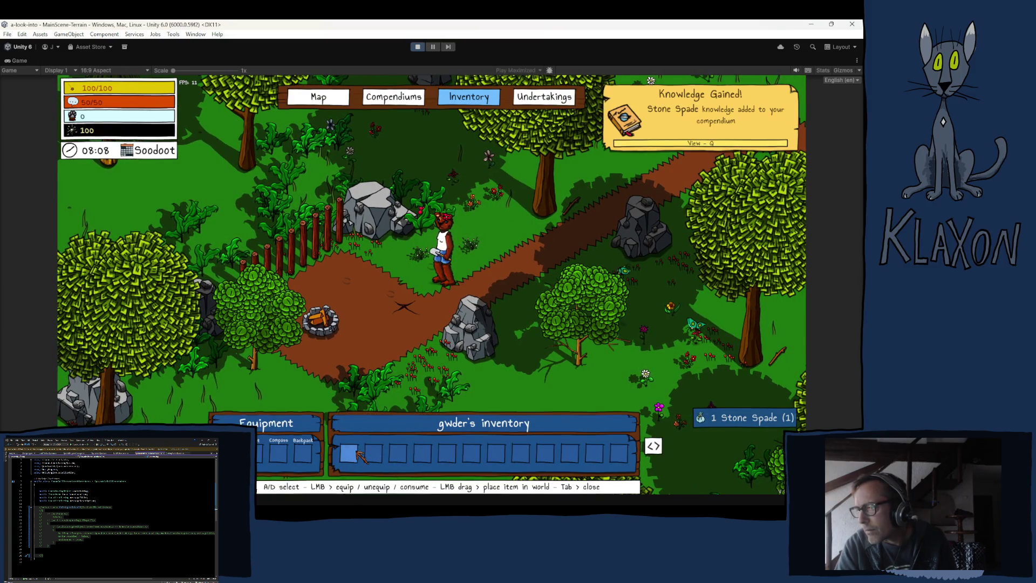
pyautogui.press('Tab')
pyautogui.press('d')
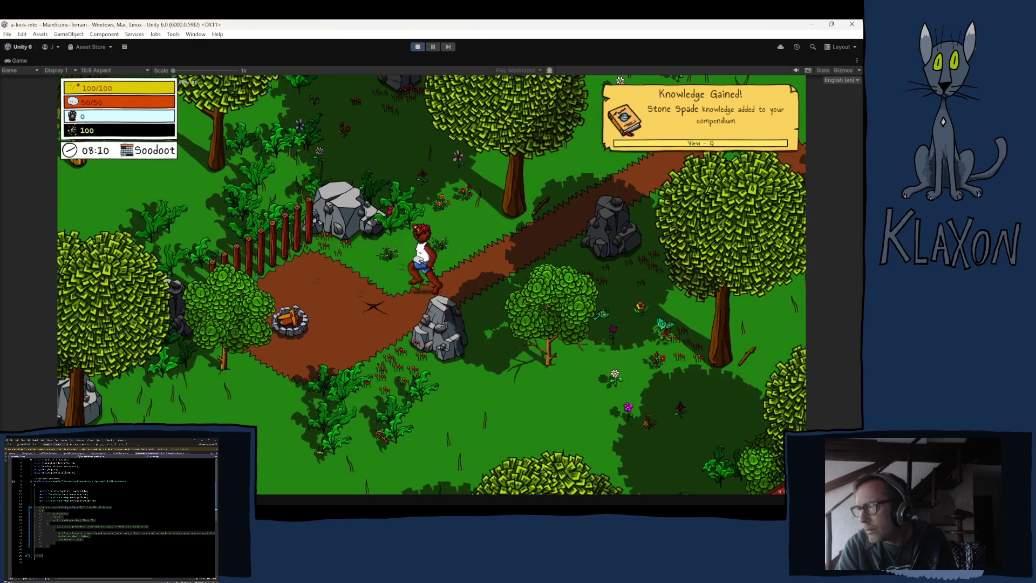
pyautogui.press('a')
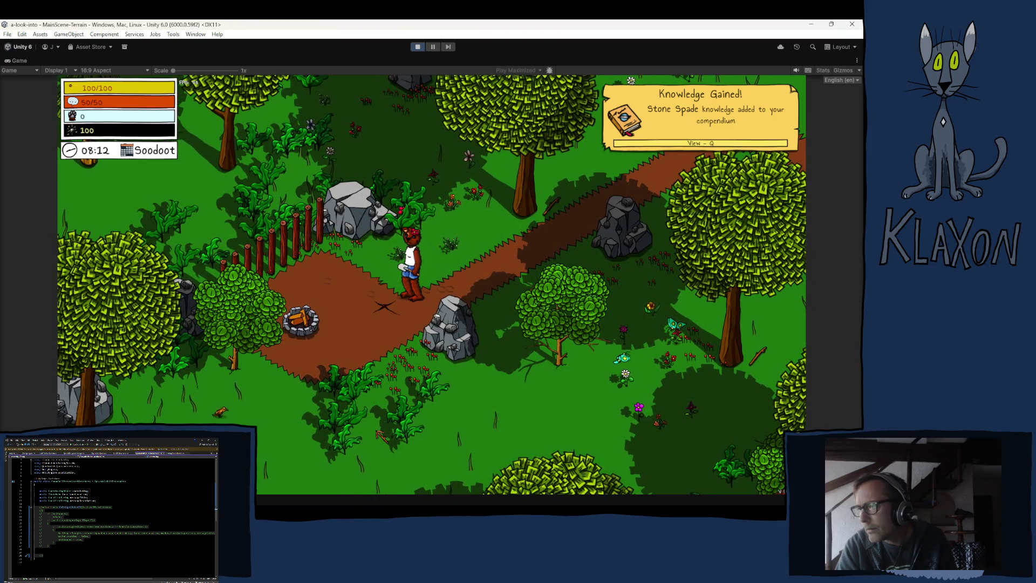
pyautogui.press('a')
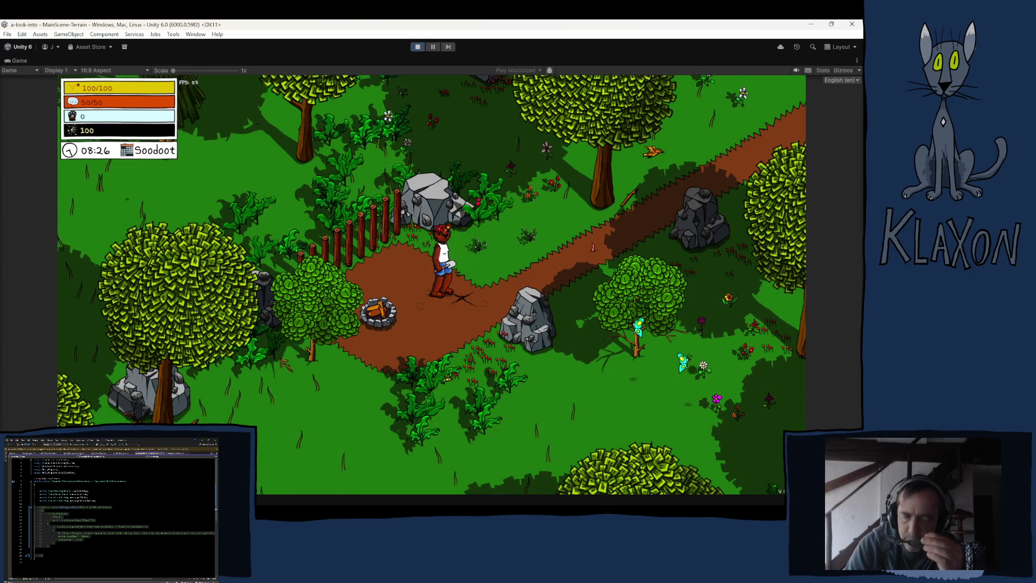
pyautogui.click(432, 47)
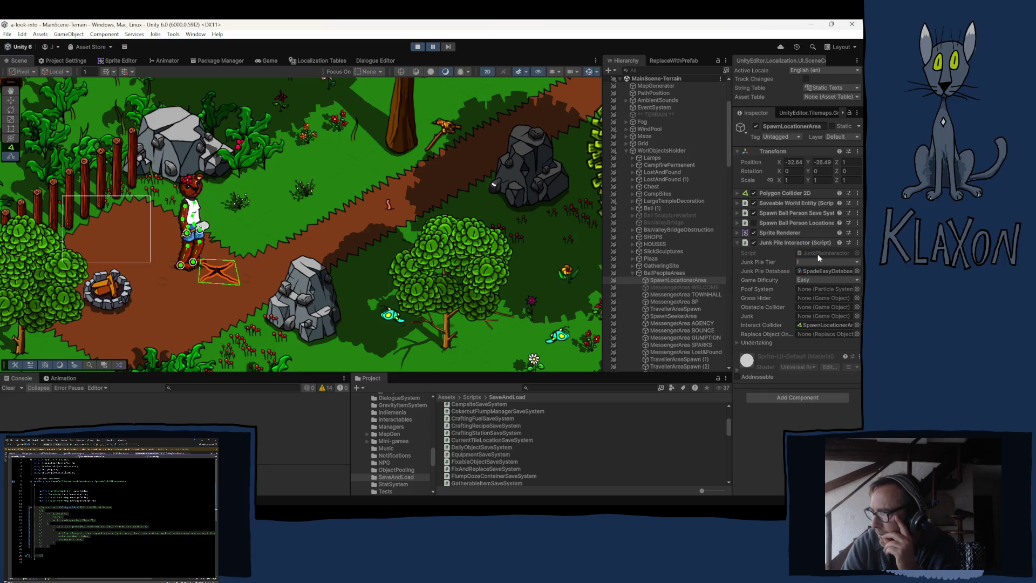
# Switch to Visual Studio showing SpawnBallPersonLocationerArea.cs
pyautogui.hotkey('alt', 'Tab')
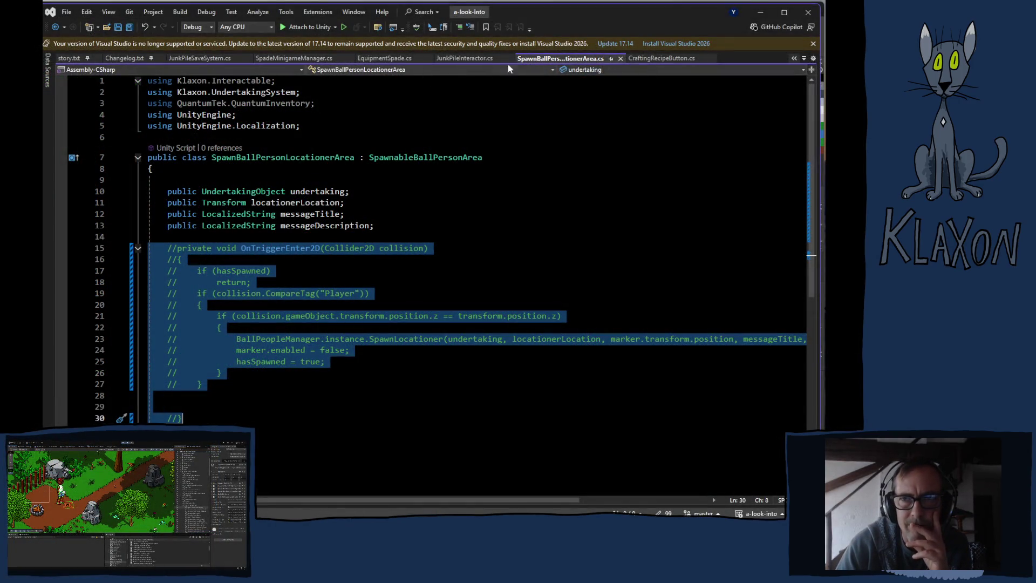
# Review CheckForObjectsToHide in JunkPileInteractor.cs, then run Play mode again in Unity
pyautogui.click(453, 58)
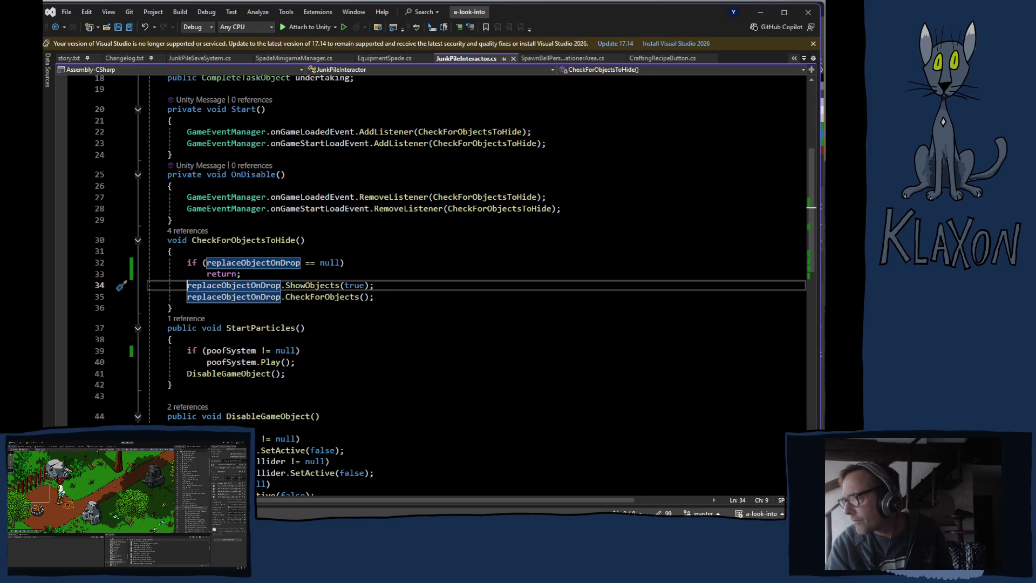
pyautogui.hotkey('alt', 'Tab')
pyautogui.click(417, 47)
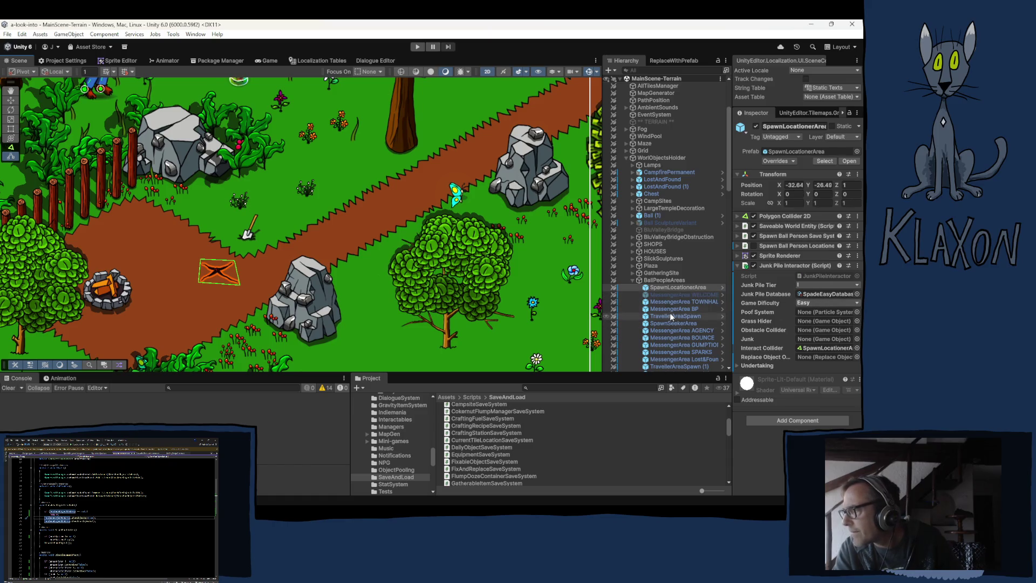
pyautogui.scroll(-5, 618, 304)
# Put SpawnLocationerArea on JunkPile Tier I's SpadeInteraction layer, then enter Play mode
pyautogui.scroll(-1, 618, 304)
pyautogui.click(665, 331)
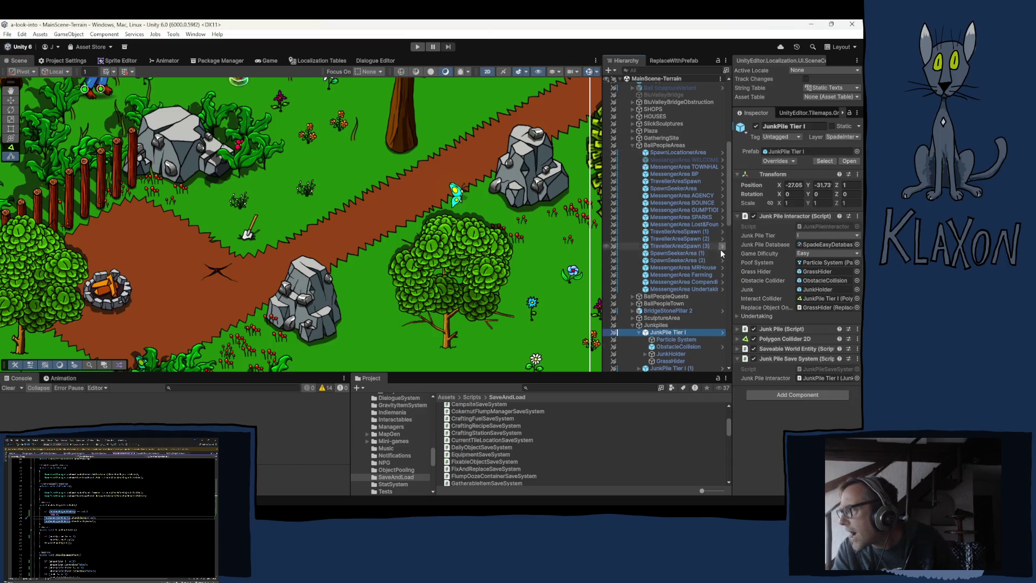
pyautogui.click(661, 152)
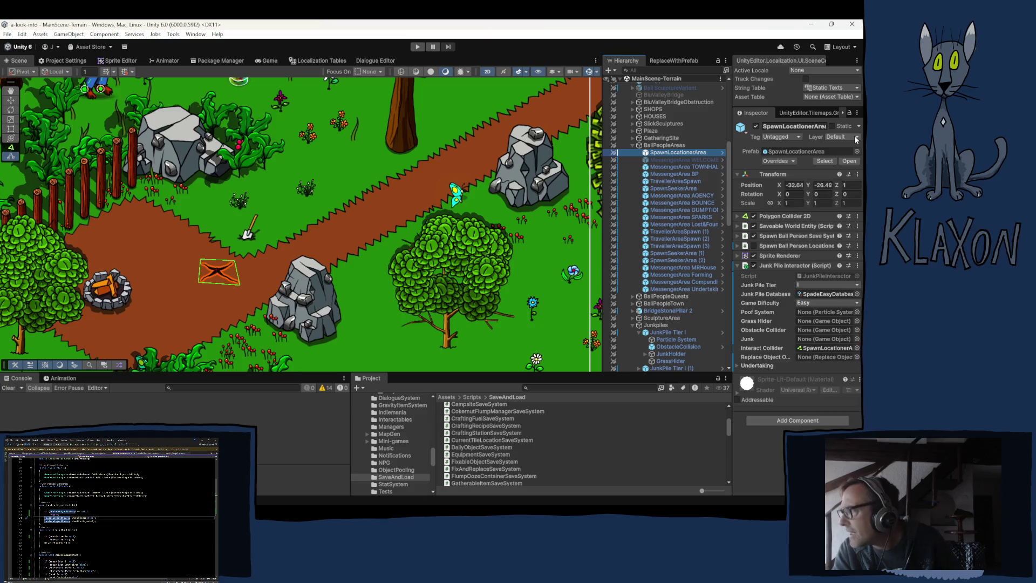
pyautogui.click(840, 137)
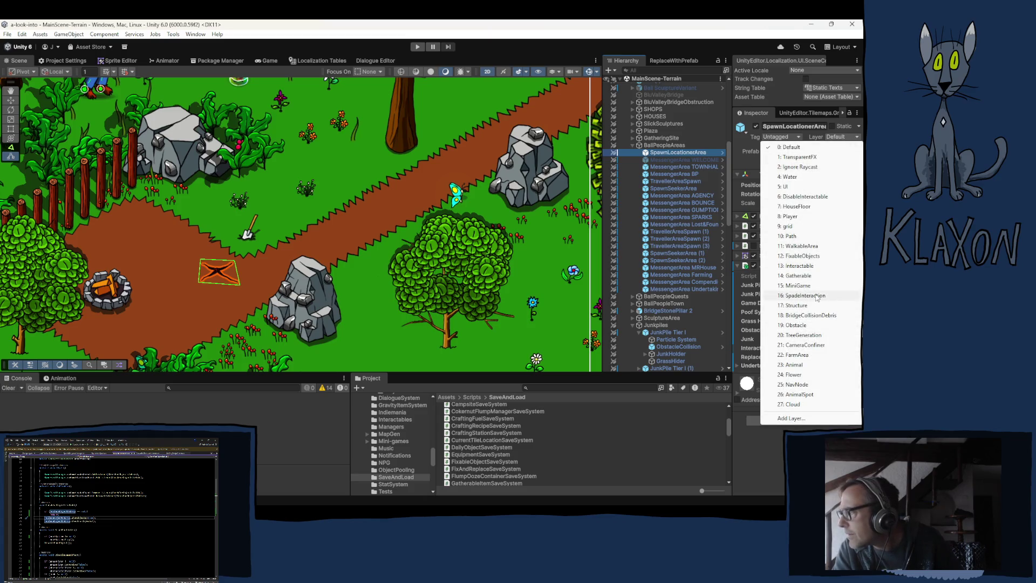
pyautogui.click(804, 295)
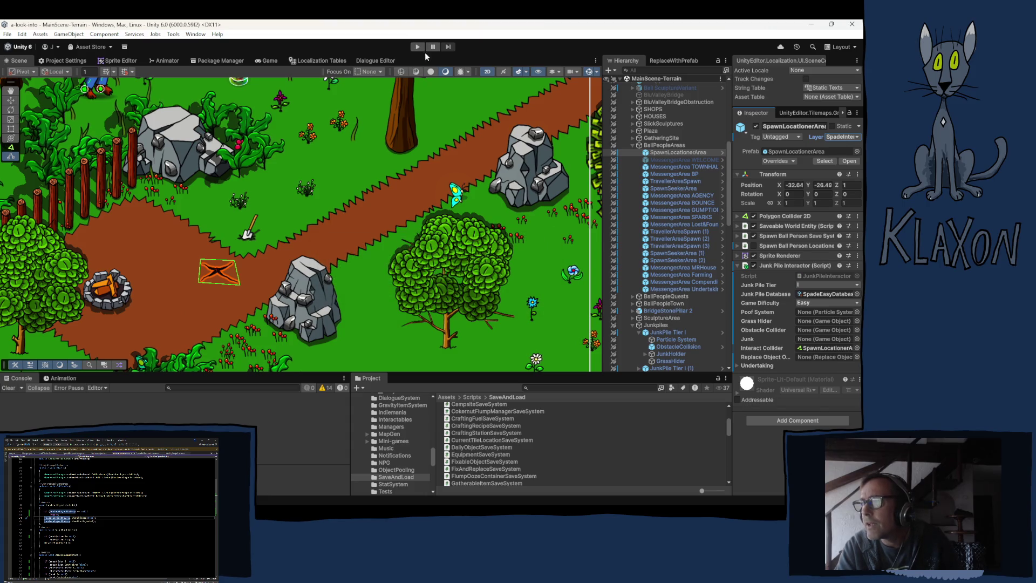
pyautogui.click(417, 46)
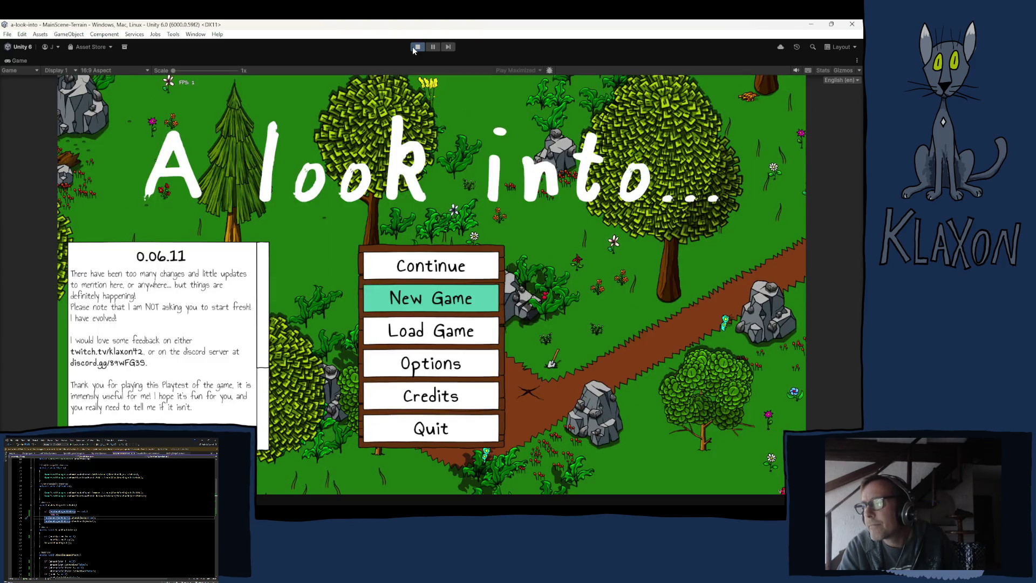
# Start a new game with a new save and character, and pick up the Stone Spade
pyautogui.click(408, 297)
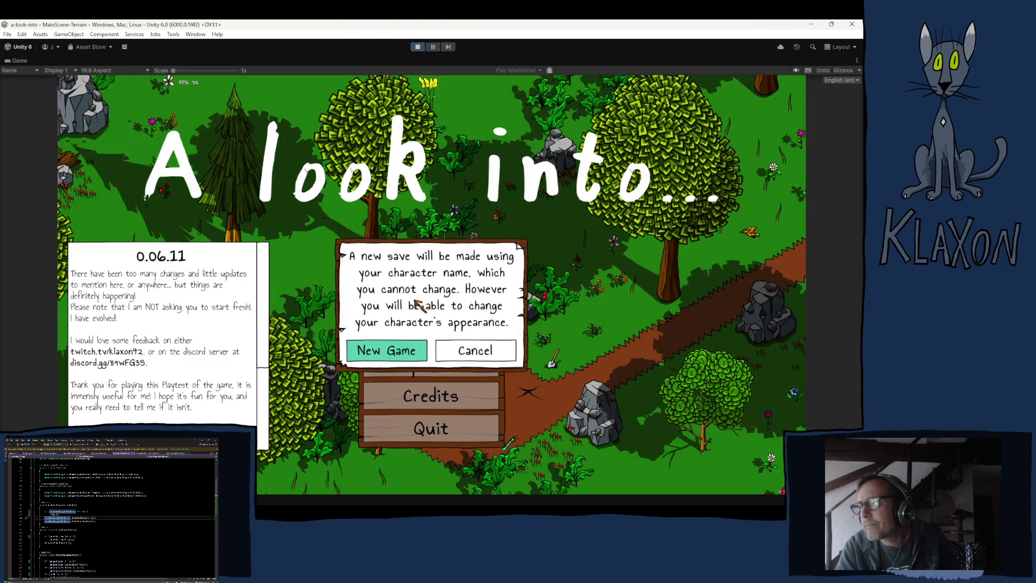
pyautogui.click(402, 352)
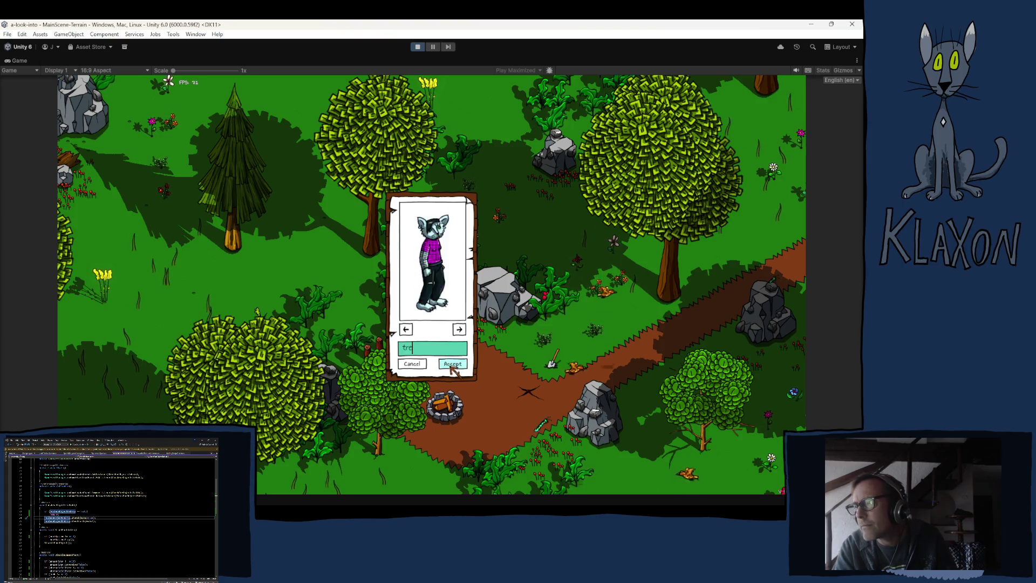
pyautogui.click(449, 362)
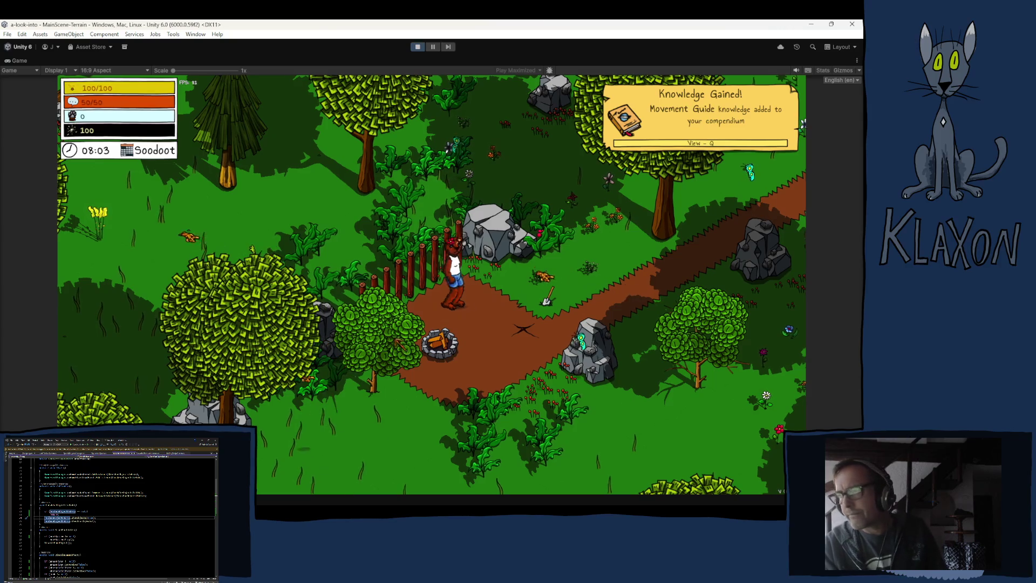
pyautogui.press('w')
pyautogui.press('s')
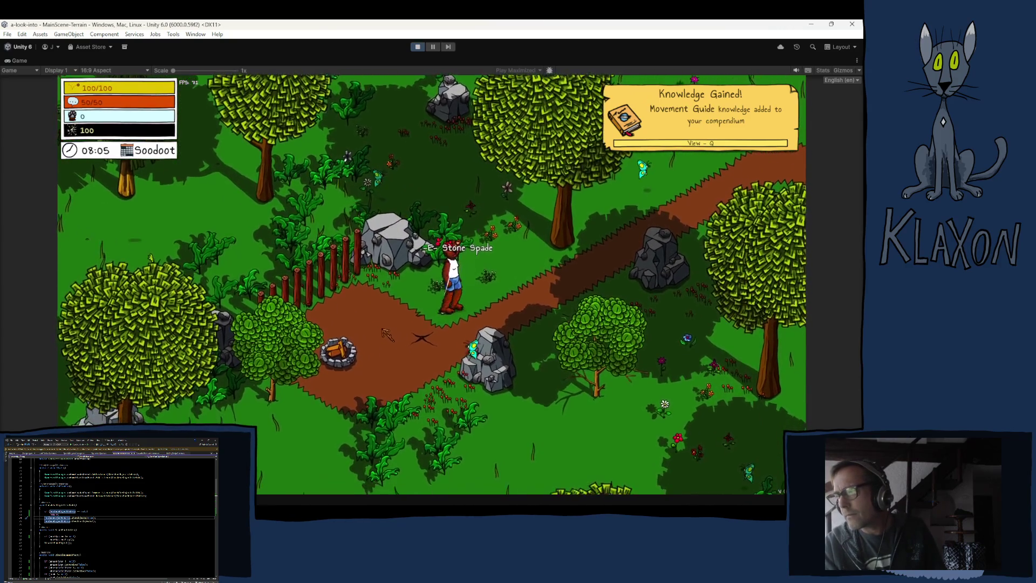
pyautogui.press('Tab')
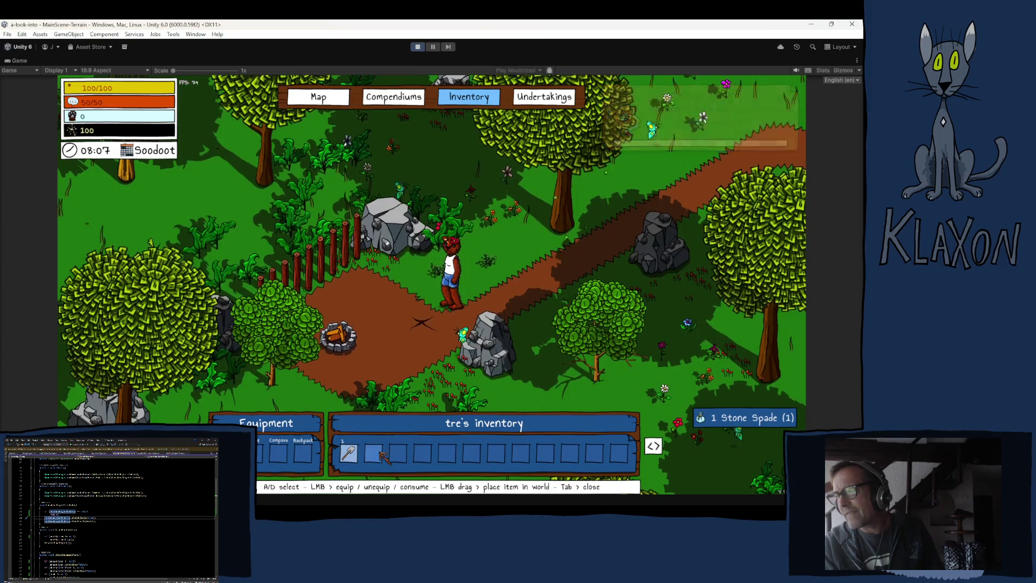
pyautogui.press('Tab')
# Dig the junk pile via the dial minigame, check the Copper, Soil and Vase, then stop
pyautogui.press('s')
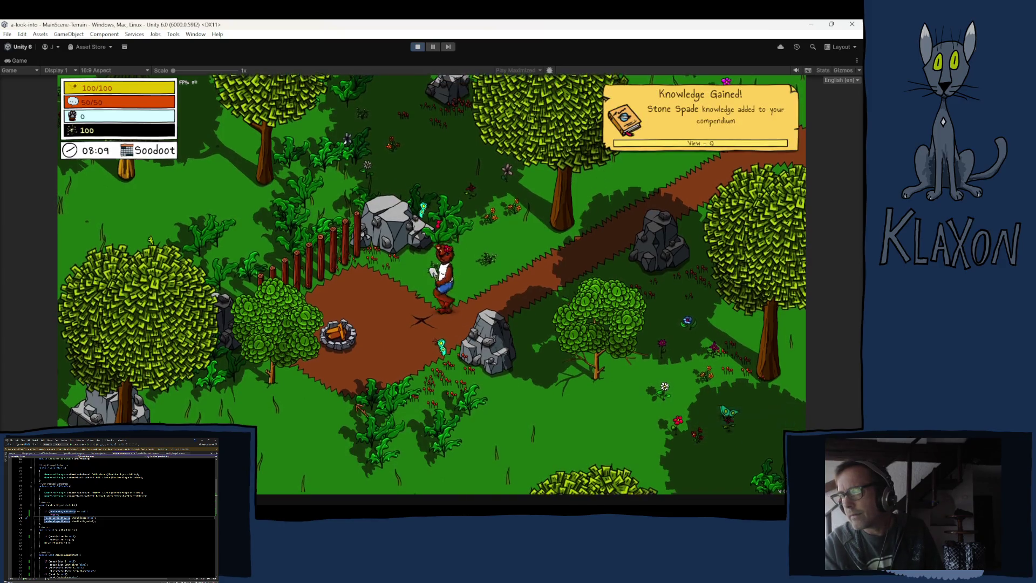
pyautogui.click(351, 391)
pyautogui.click(349, 389)
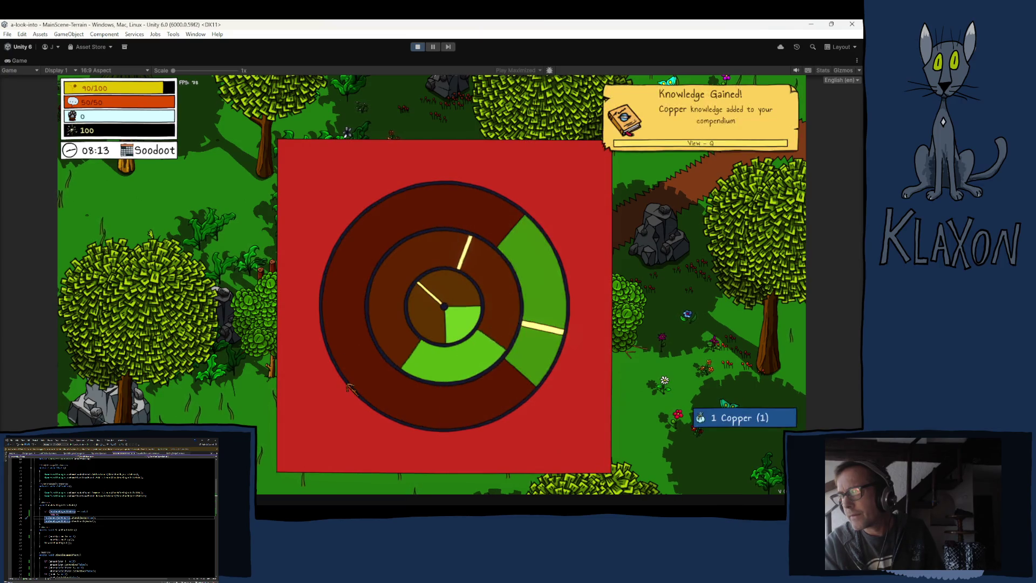
pyautogui.click(349, 387)
pyautogui.click(349, 387)
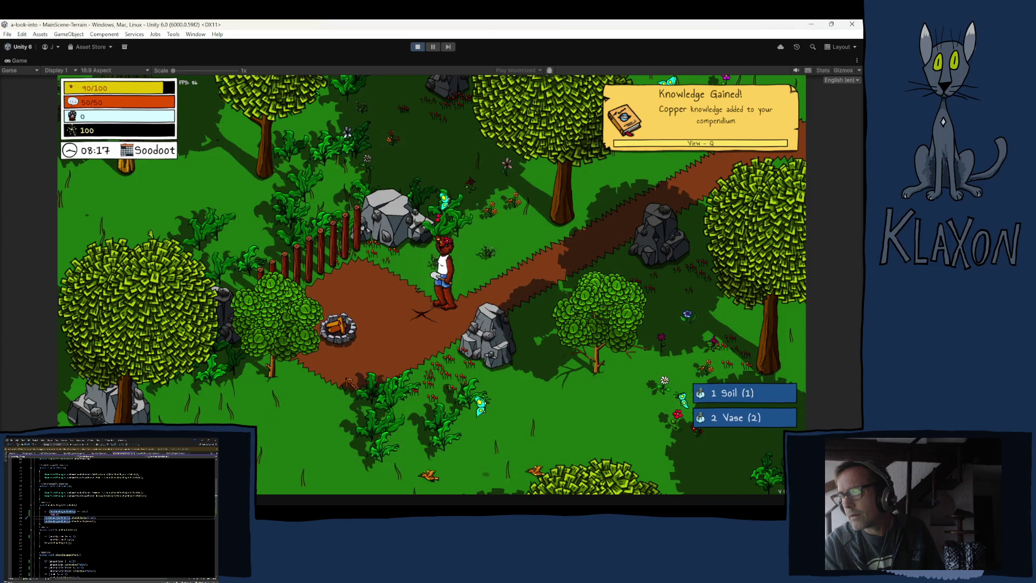
pyautogui.press('Tab')
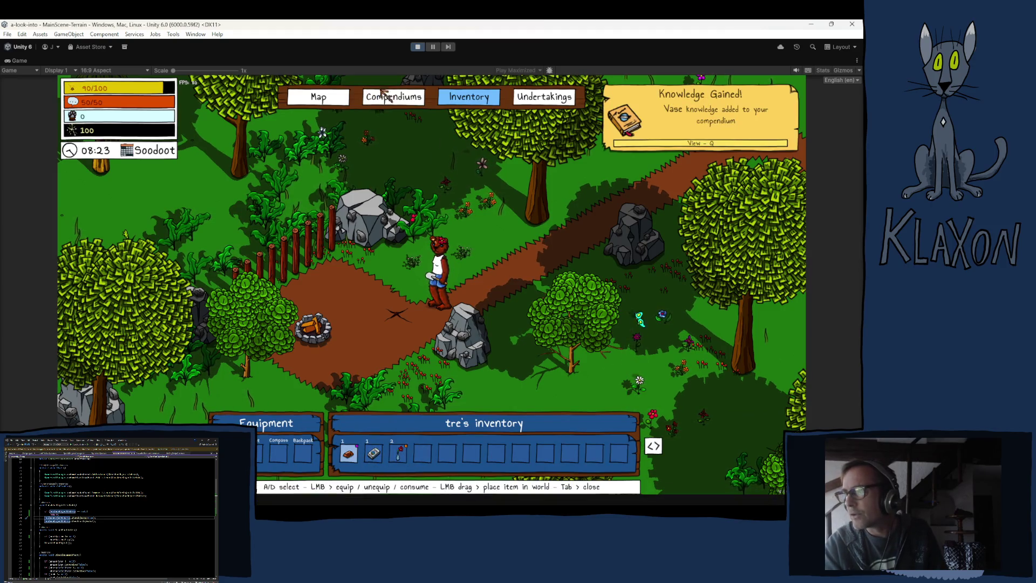
pyautogui.click(419, 47)
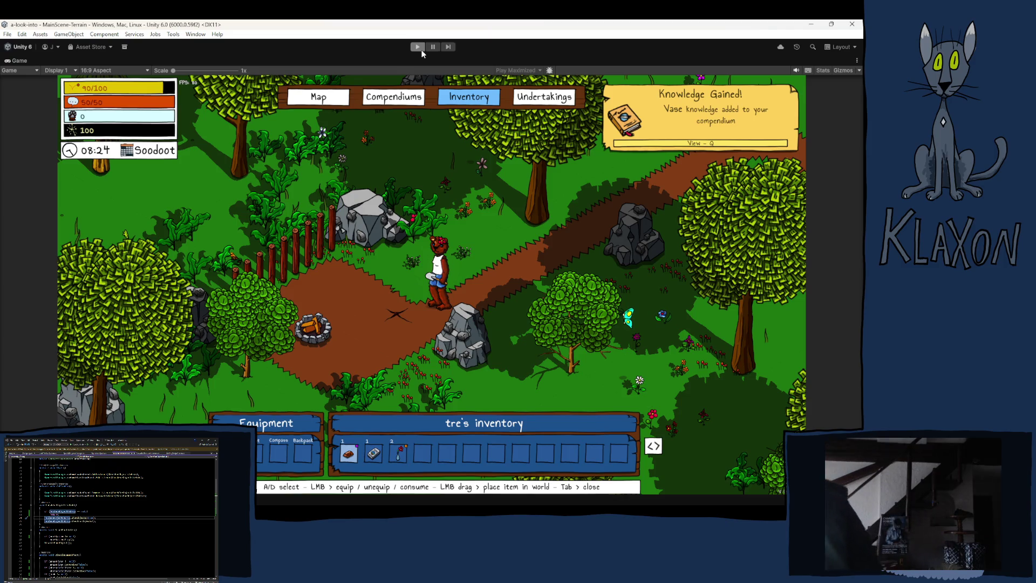
pyautogui.click(422, 50)
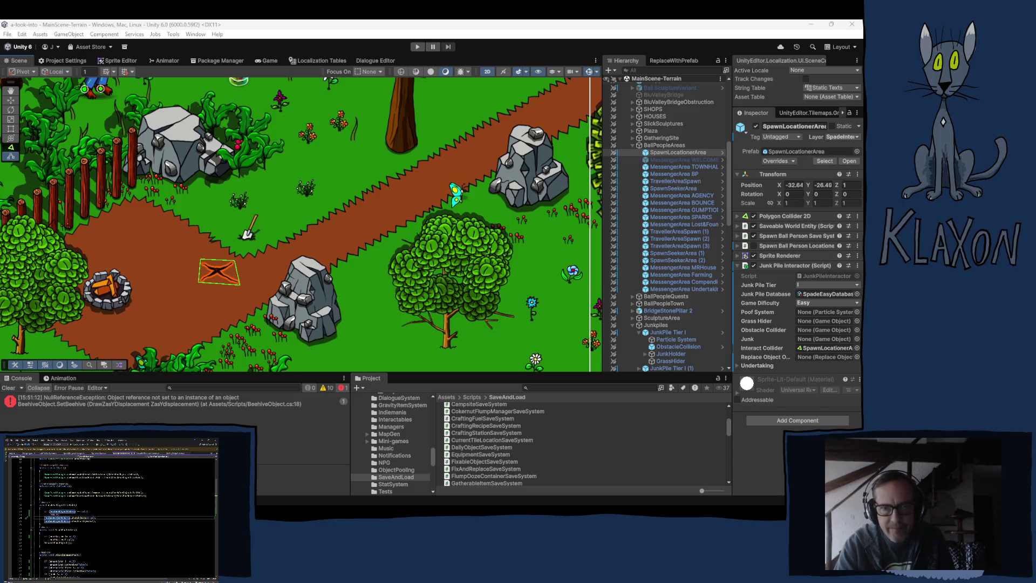
# Scroll JunkPileInteractor.cs down to the CheckForObjectsToHide method's null check
pyautogui.scroll(-6, 412, 382)
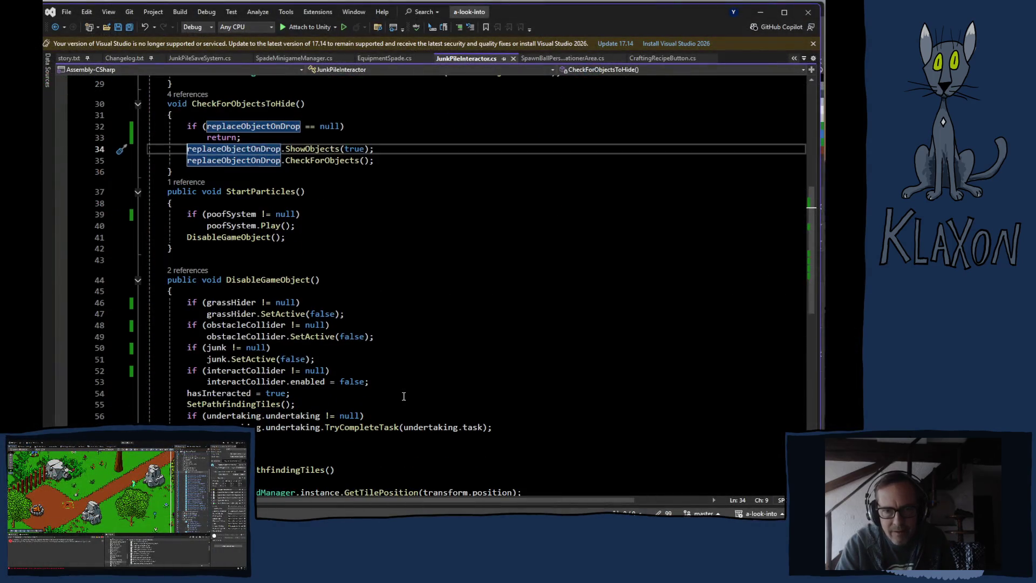
pyautogui.scroll(-1, 412, 381)
pyautogui.scroll(4, 402, 377)
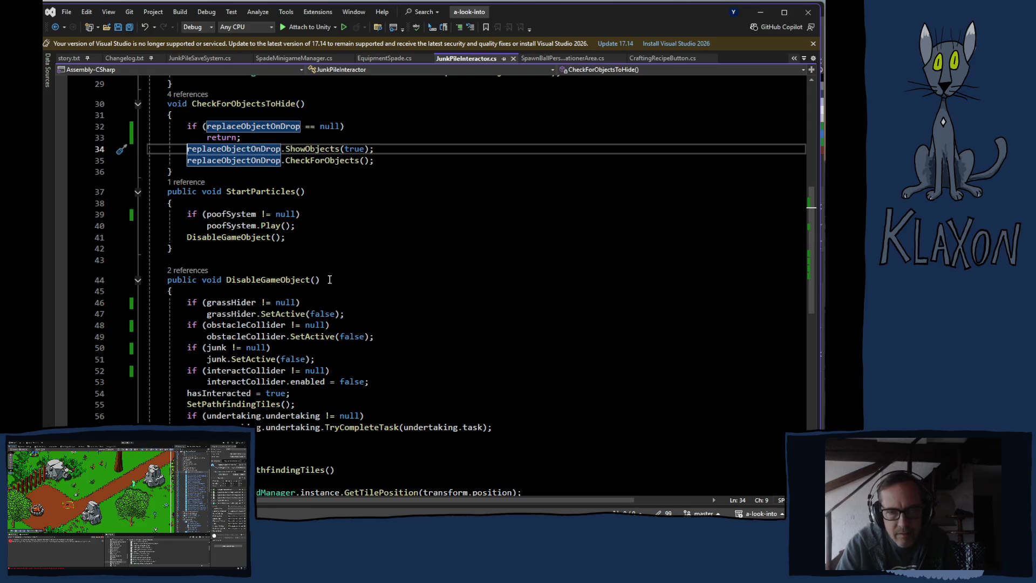
pyautogui.scroll(-1, 331, 301)
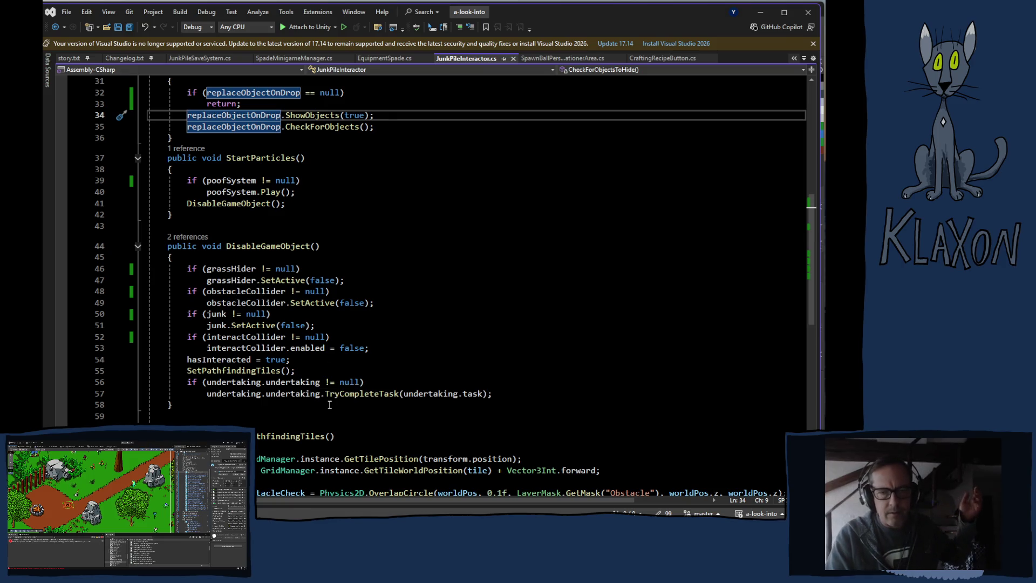
pyautogui.click(201, 238)
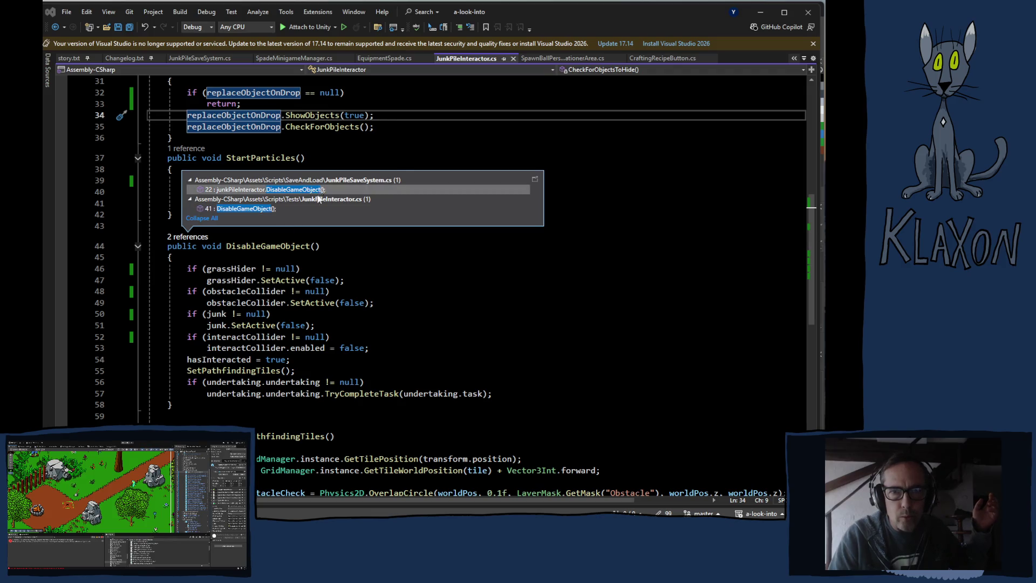
pyautogui.click(613, 23)
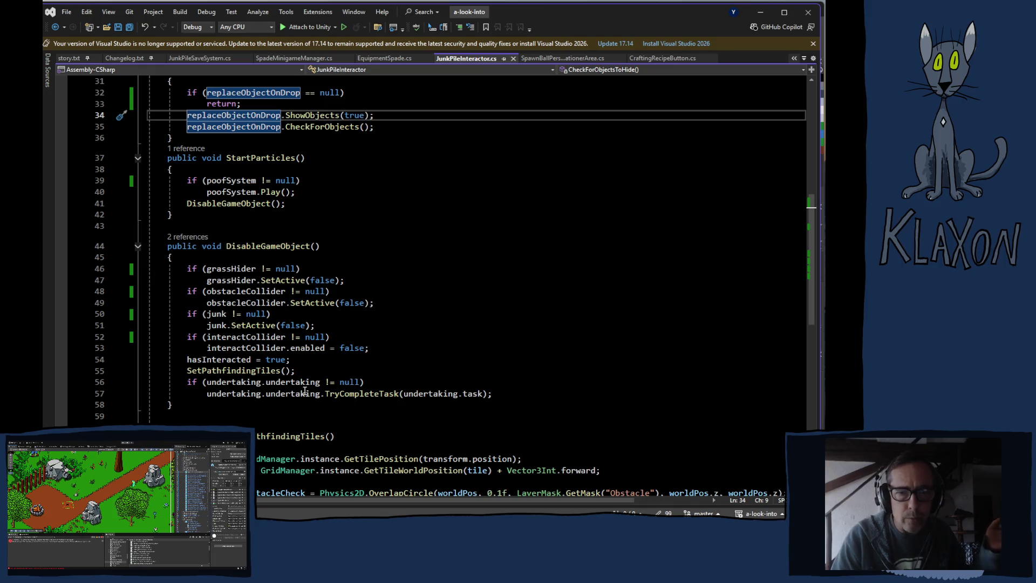
pyautogui.scroll(-2, 305, 392)
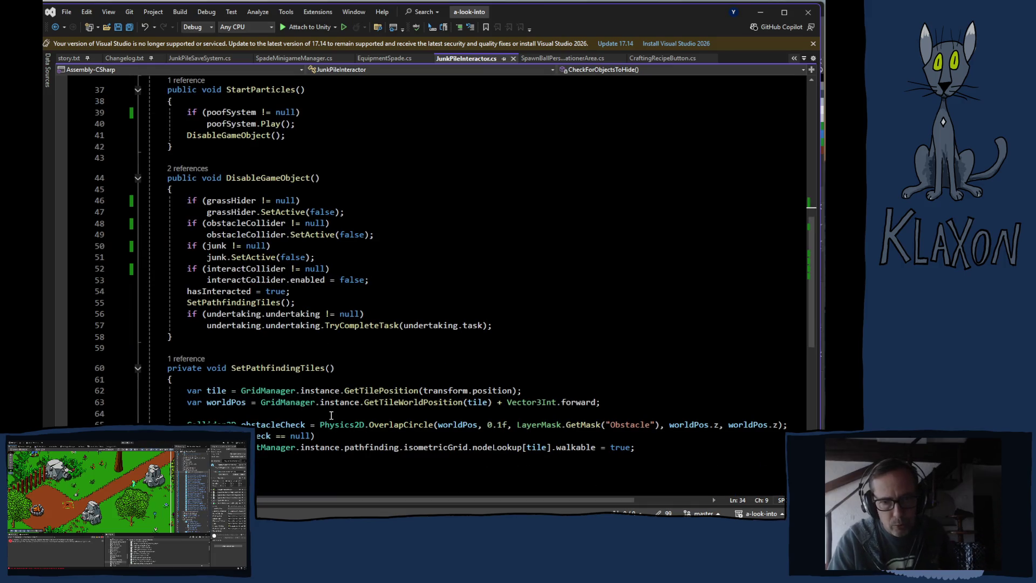
pyautogui.scroll(-2, 343, 397)
pyautogui.scroll(7, 324, 410)
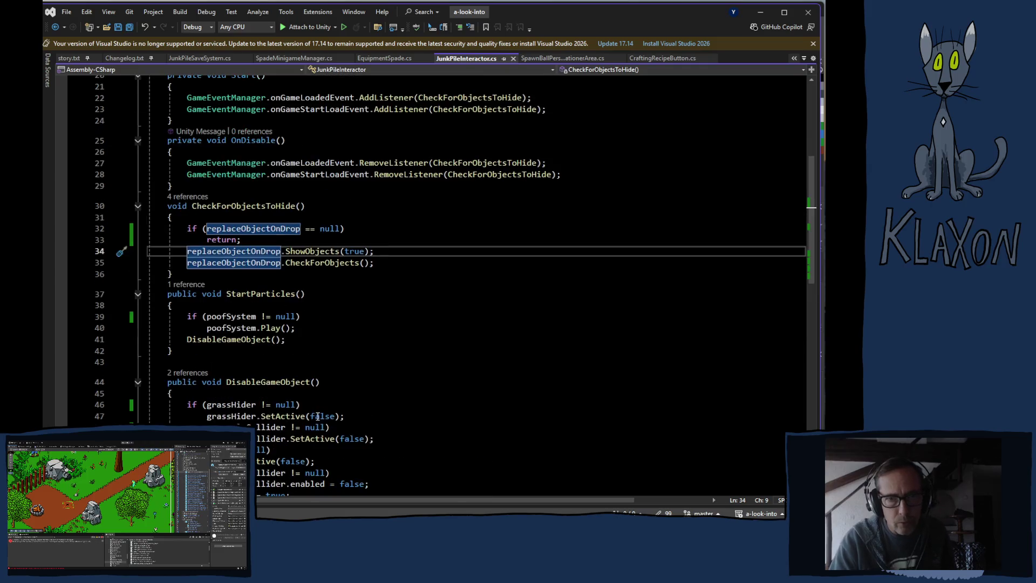
pyautogui.scroll(1, 318, 412)
pyautogui.scroll(1, 308, 391)
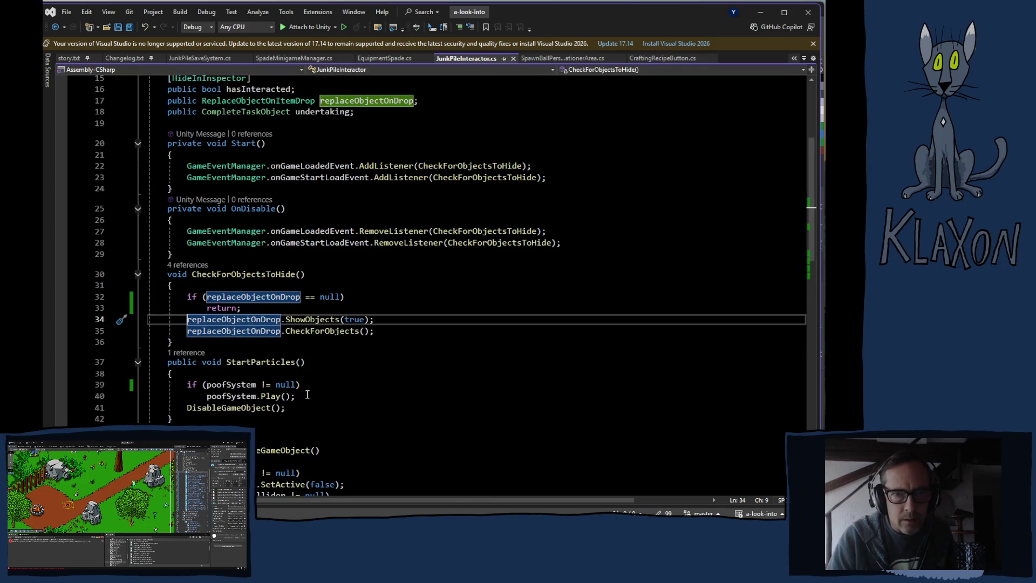
pyautogui.scroll(1, 305, 402)
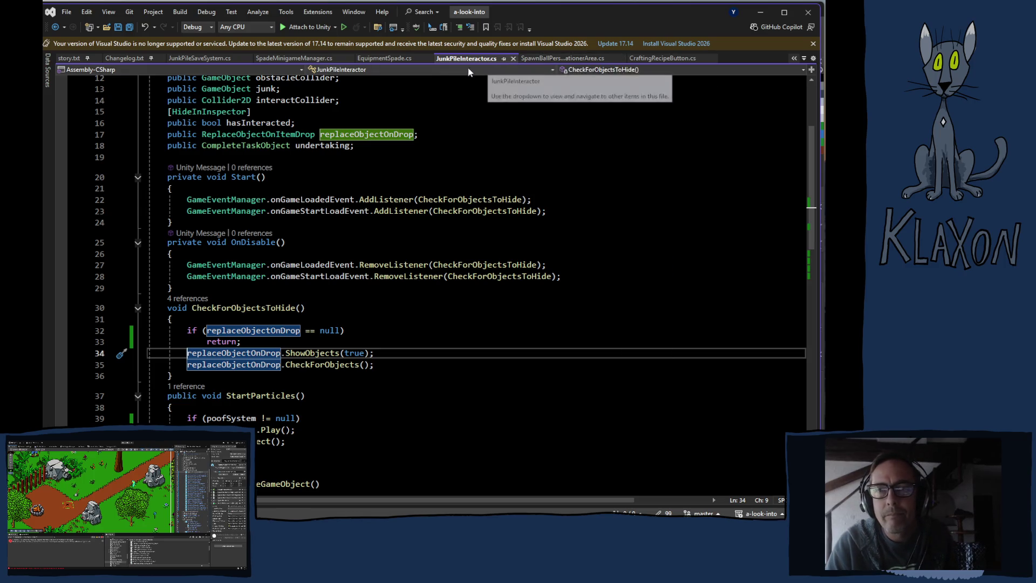
# Follow CompleteMinigame in SpadeMinigameManager.cs to EndMiniGame in MiniGameManager.cs
pyautogui.click(294, 58)
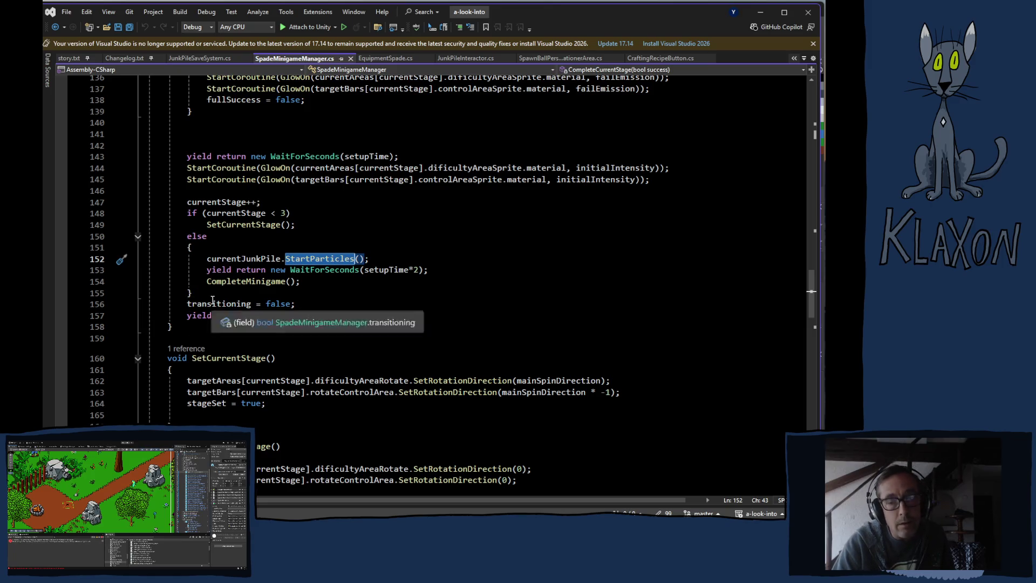
pyautogui.keyDown('ctrl'); pyautogui.click(244, 281); pyautogui.keyUp('ctrl')
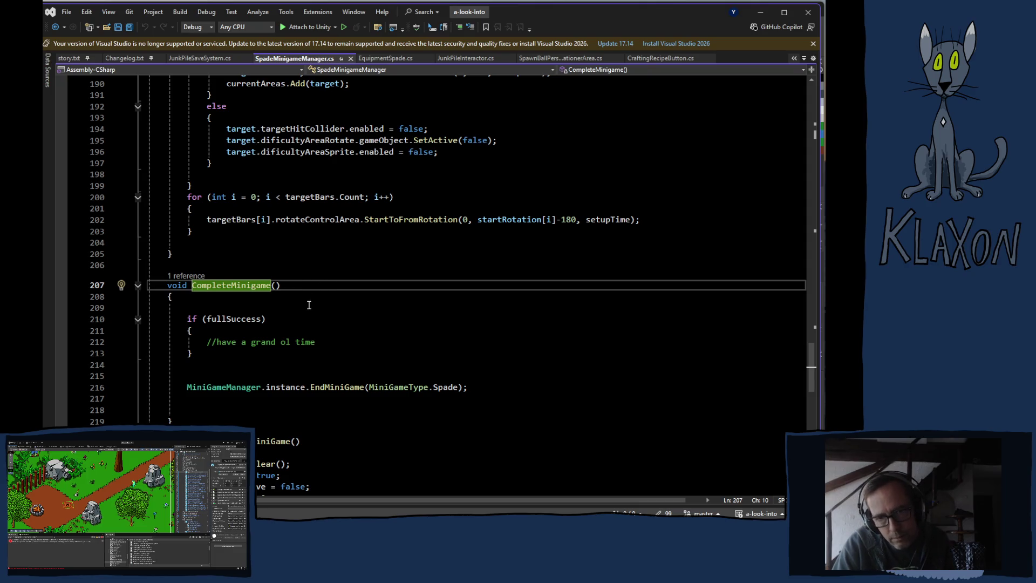
pyautogui.keyDown('ctrl'); pyautogui.click(337, 388); pyautogui.keyUp('ctrl')
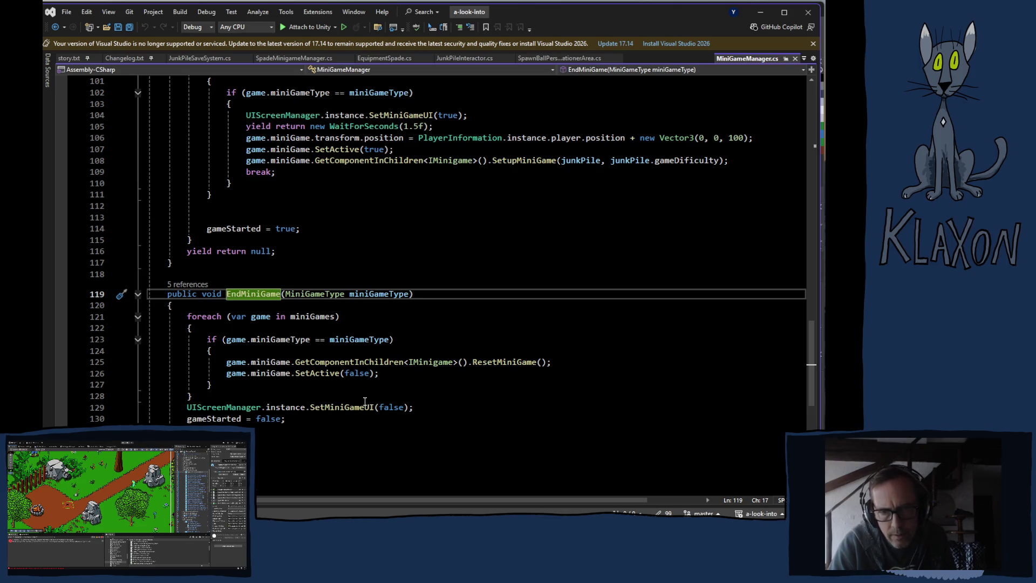
# Trace ResetMiniGame to its IMinigame declaration and open SpadeMinigameManager's implementation
pyautogui.doubleClick(492, 365)
pyautogui.press('F12')
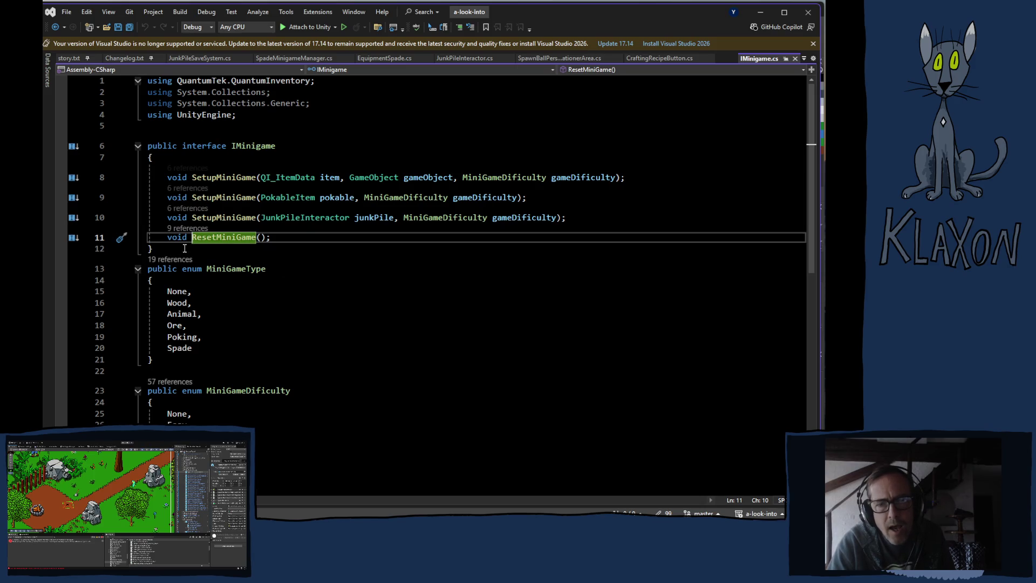
pyautogui.click(183, 228)
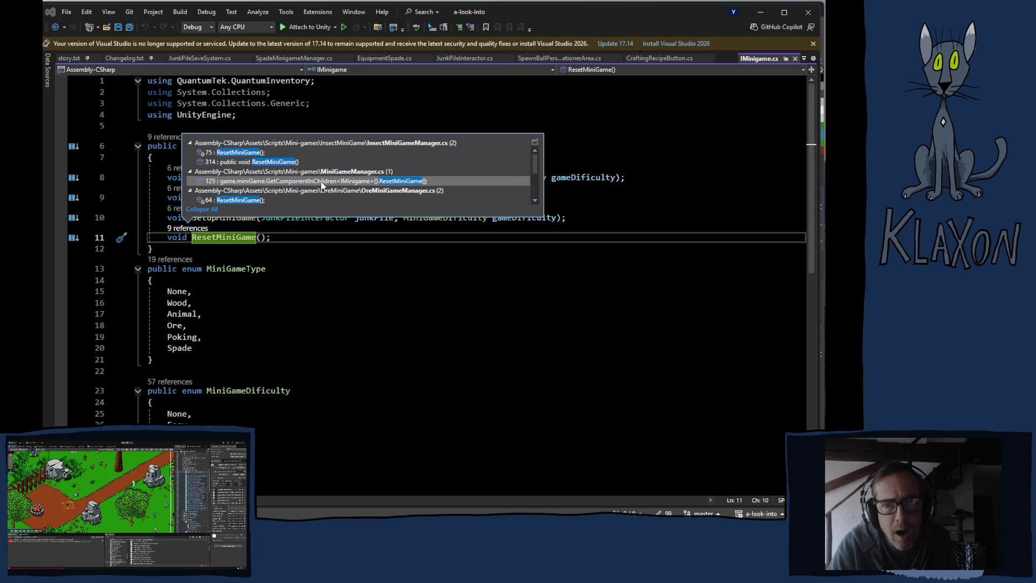
pyautogui.scroll(-4, 319, 184)
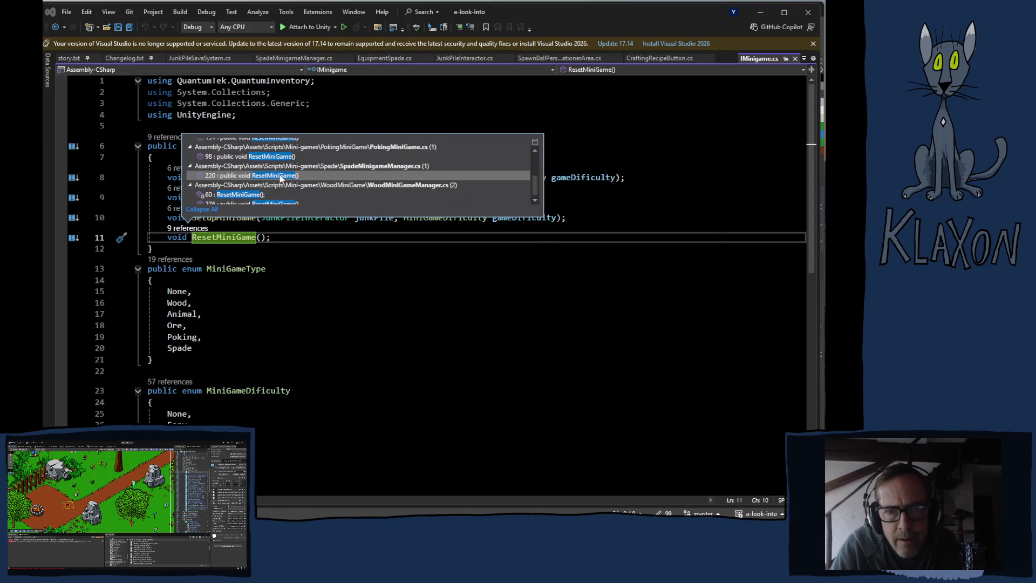
pyautogui.doubleClick(286, 175)
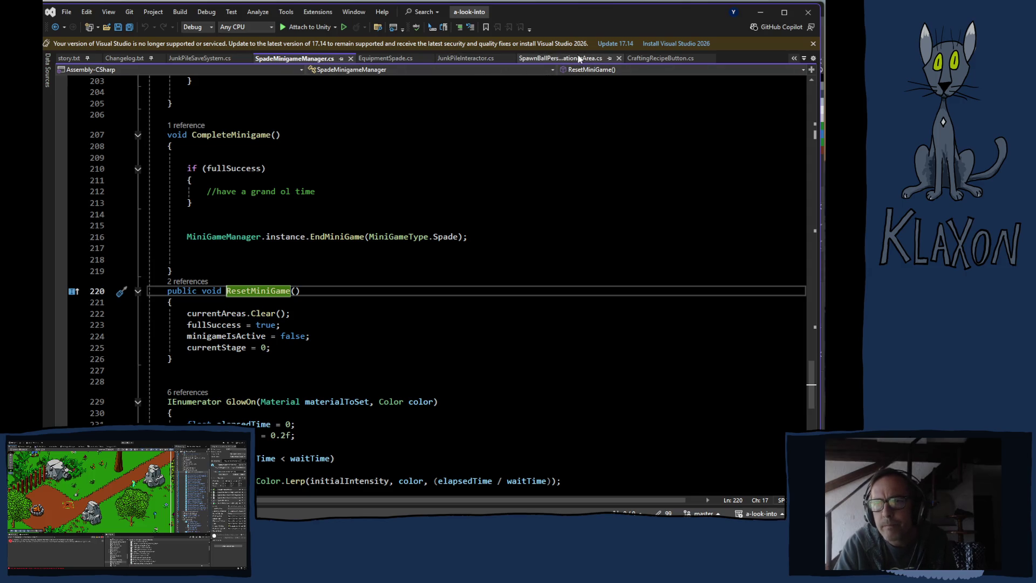
pyautogui.click(594, 61)
# Paste a copy of the commented OnTriggerEnter2D block below the messageDescription field
pyautogui.click(361, 442)
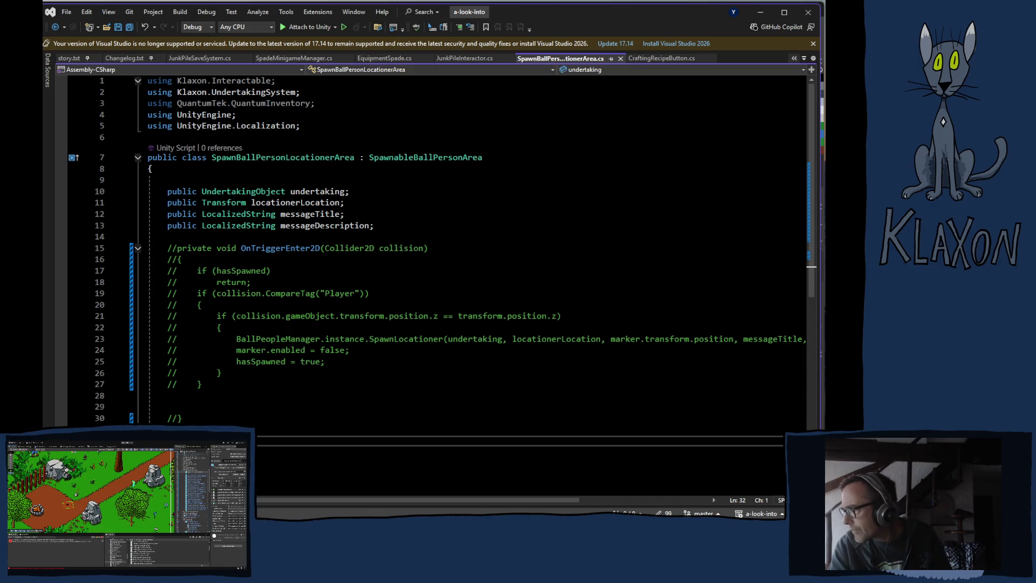
pyautogui.hotkey('alt', 'Tab')
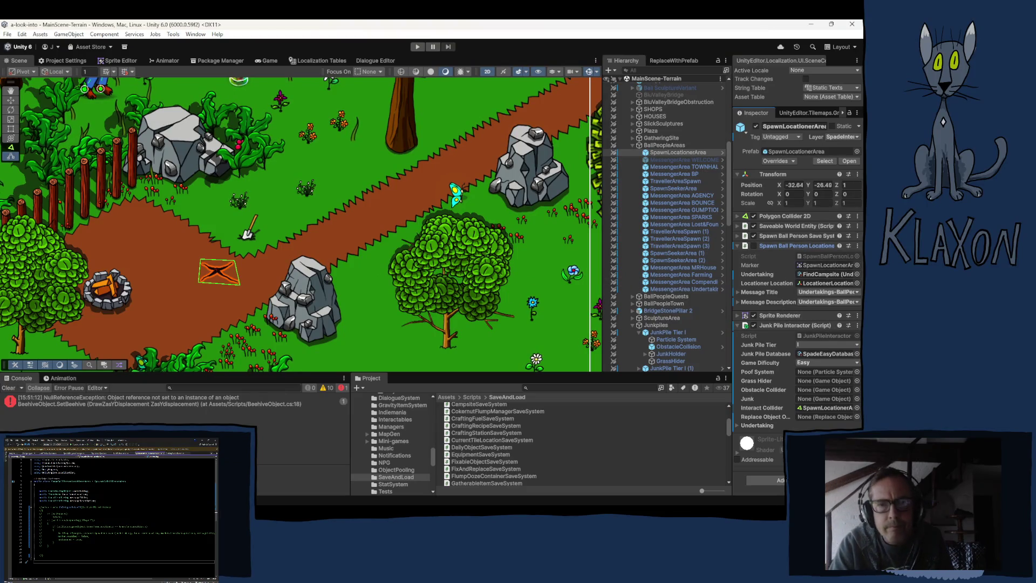
pyautogui.hotkey('alt', 'Tab')
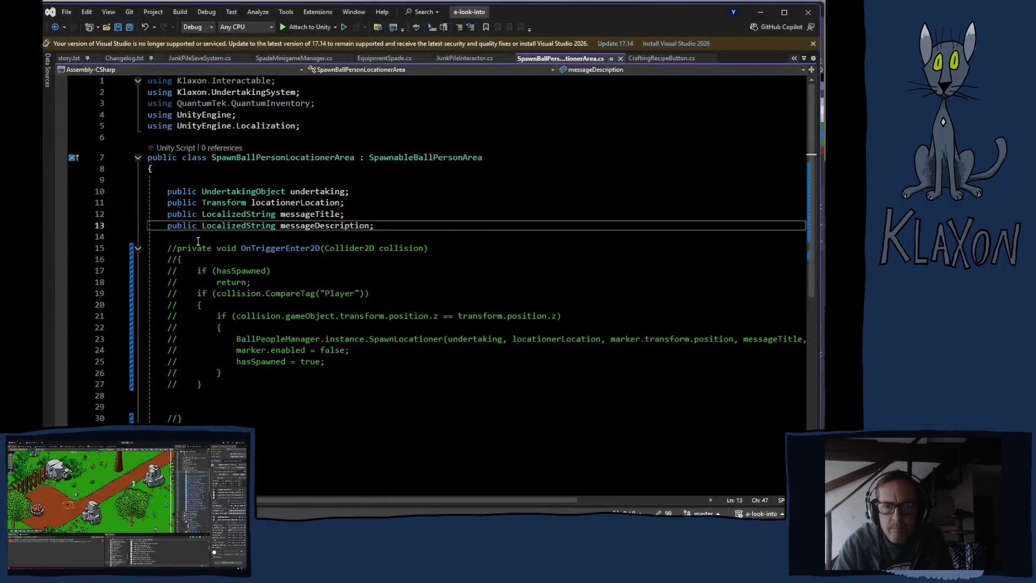
pyautogui.moveTo(171, 247)
pyautogui.mouseDown()
pyautogui.moveTo(284, 370)
pyautogui.moveTo(303, 420)
pyautogui.mouseUp()
pyautogui.hotkey('ctrl', 'c')
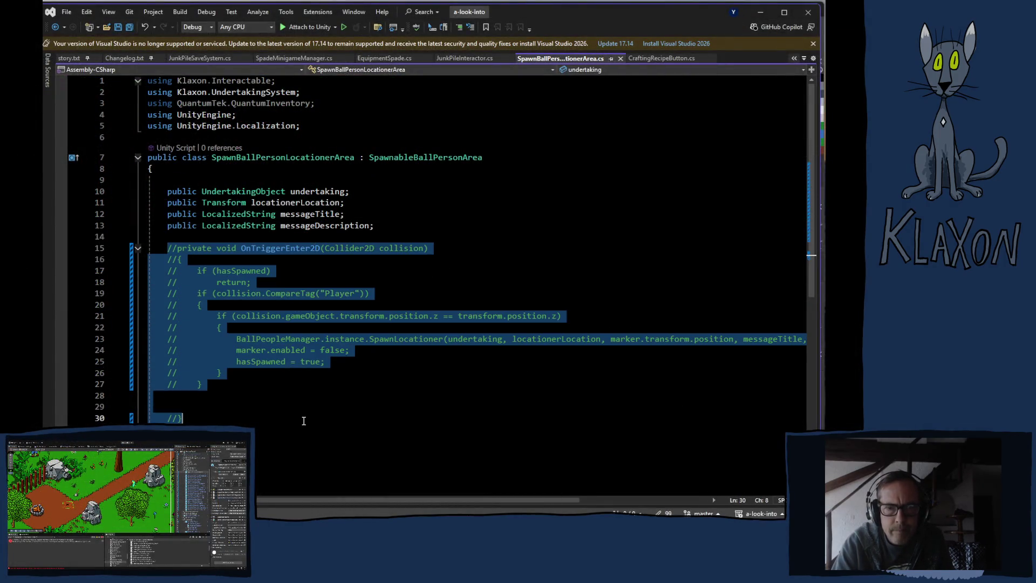
pyautogui.click(396, 224)
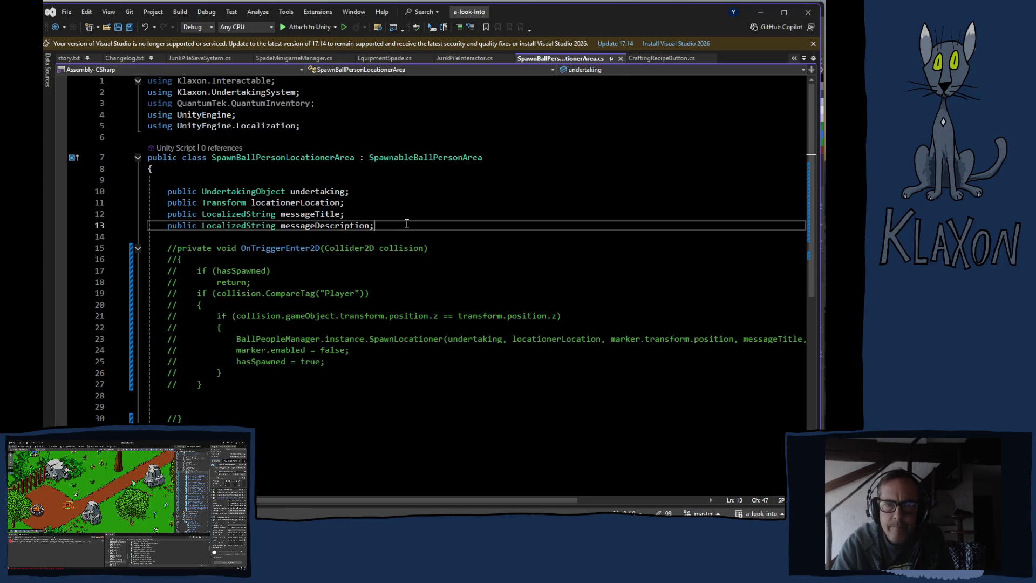
pyautogui.press('Return')
pyautogui.press('Return')
pyautogui.hotkey('ctrl', 'v')
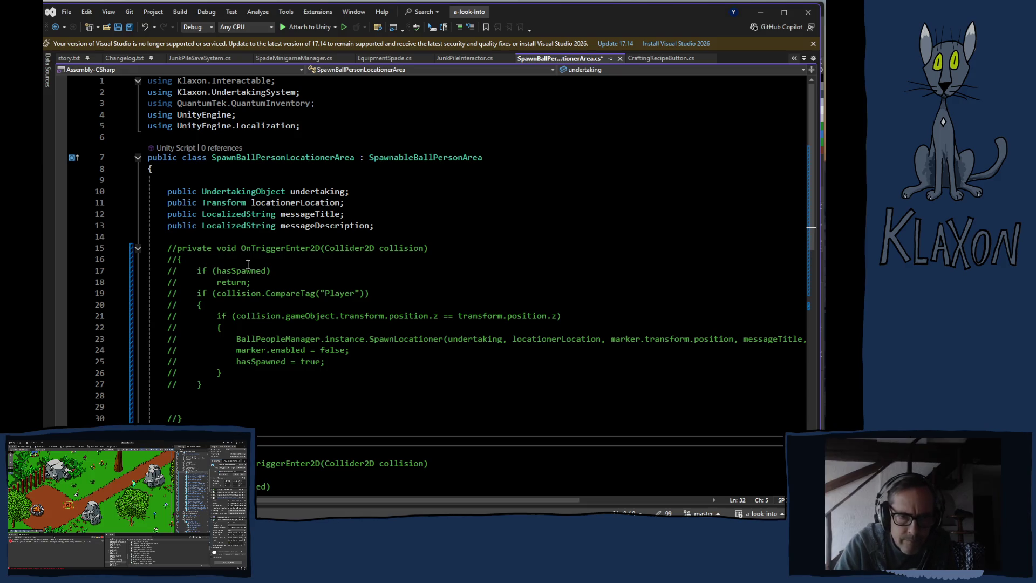
# Rename the pasted method's signature to SpawnBP(), dropping the Collider2D parameter
pyautogui.moveTo(241, 249); pyautogui.dragTo(428, 248)
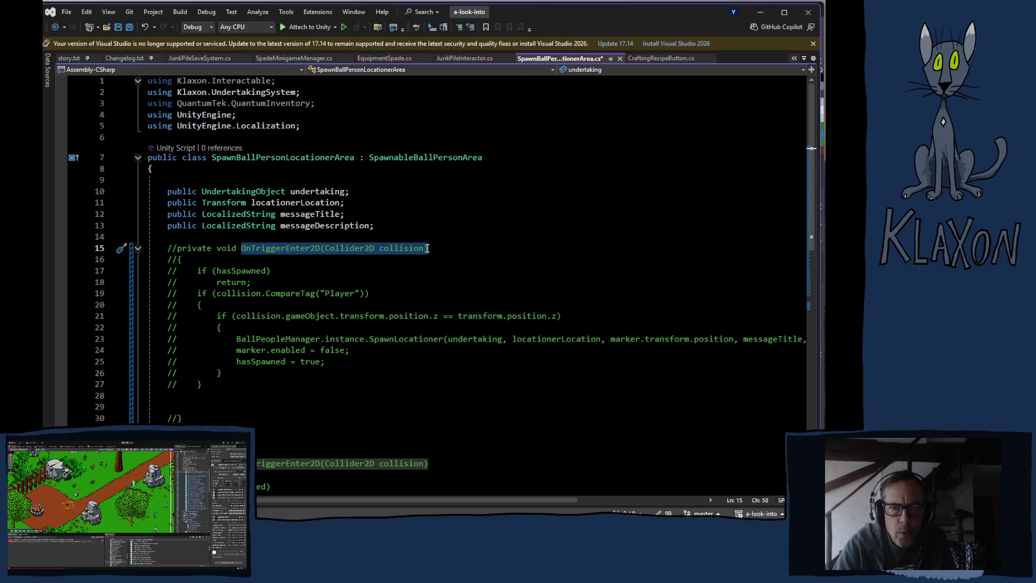
pyautogui.moveTo(427, 248); pyautogui.dragTo(426, 248)
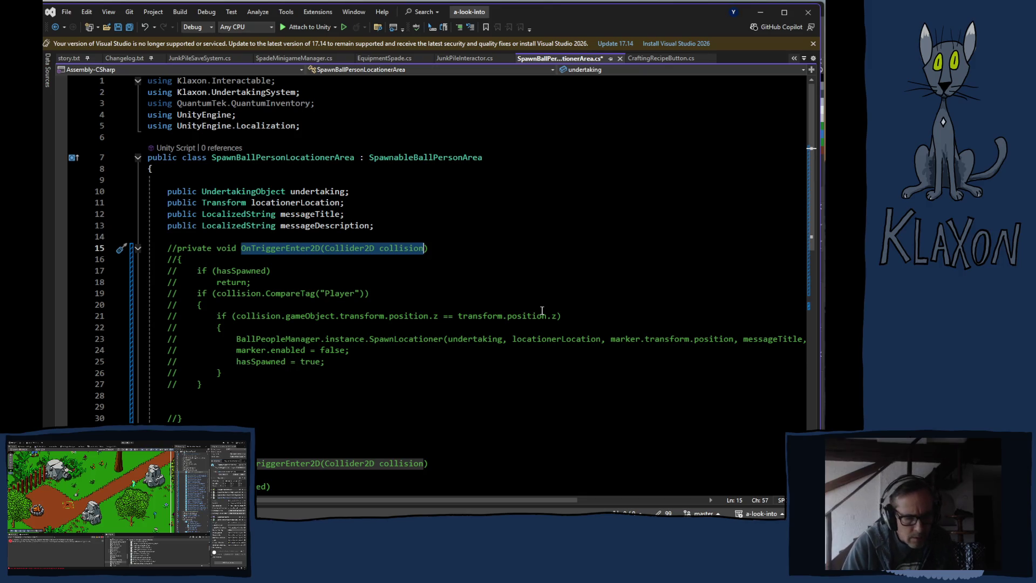
pyautogui.write('S')
pyautogui.write('pawn')
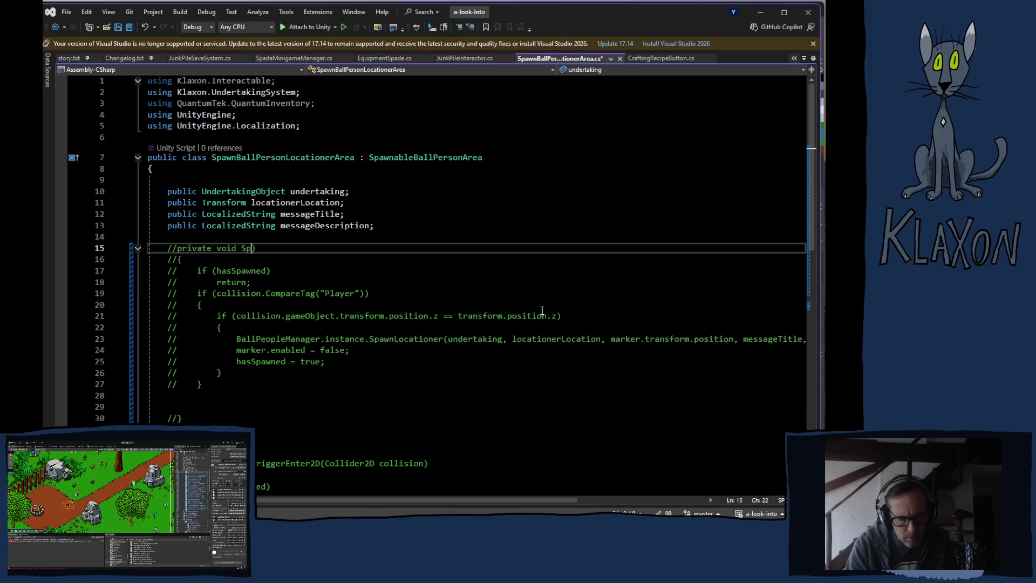
pyautogui.write('BPe')
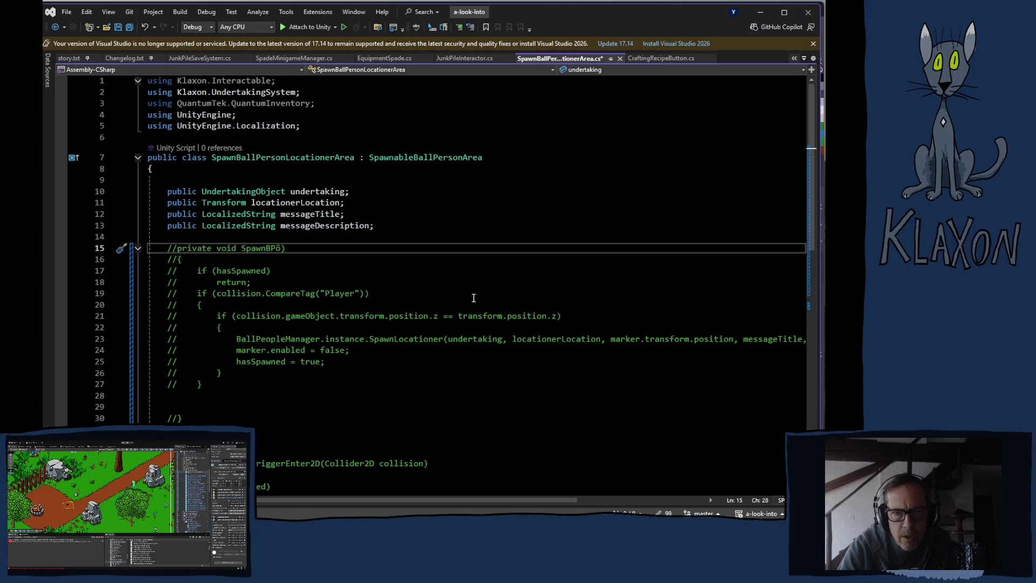
pyautogui.press('BackSpace')
pyautogui.write(')')
pyautogui.press('BackSpace')
# Complete the SpawnBP() signature and uncomment the whole SpawnBP method block
pyautogui.write('(')
pyautogui.moveTo(169, 244); pyautogui.dragTo(240, 418)
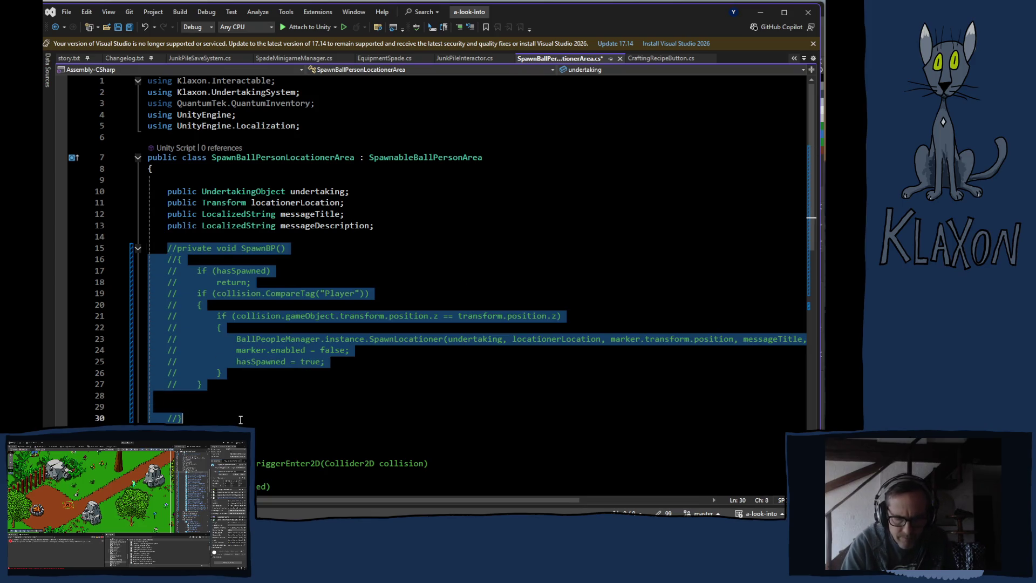
pyautogui.hotkey('ctrl', 'k')
pyautogui.hotkey('ctrl', 'u')
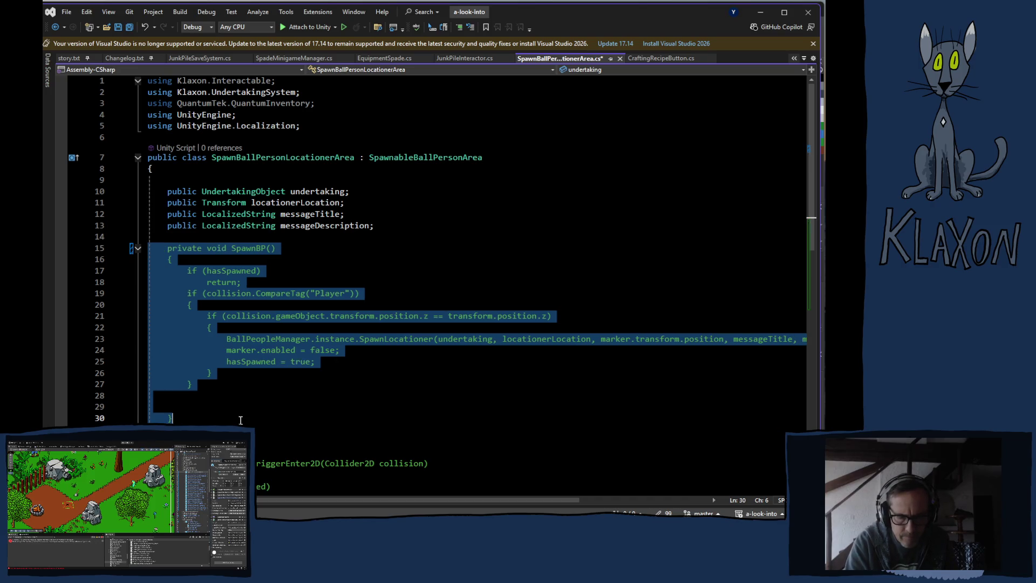
# Delete the Player-tag and z-position checks along with their braces
pyautogui.click(269, 340)
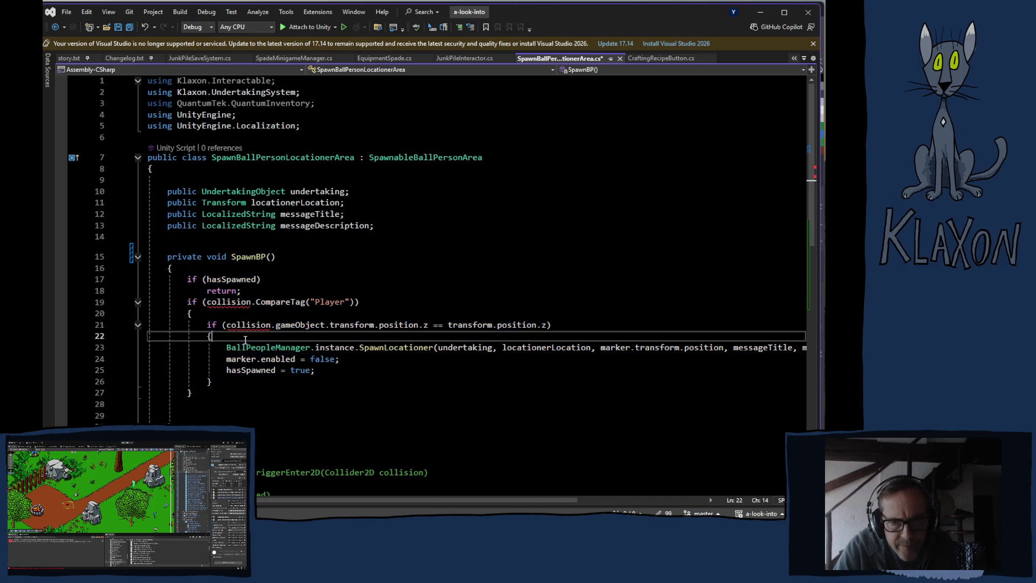
pyautogui.click(192, 302)
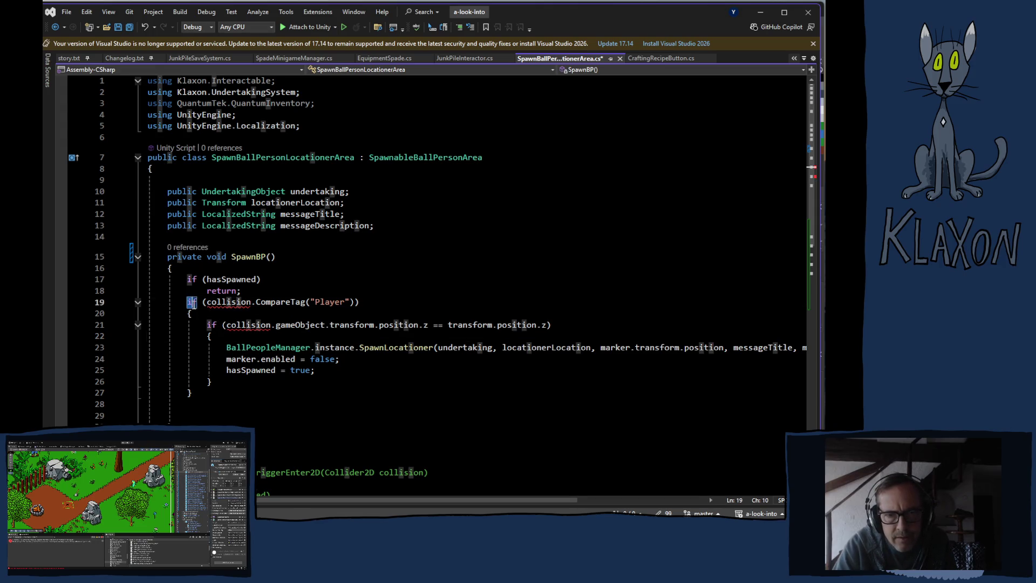
pyautogui.moveTo(191, 302); pyautogui.dragTo(211, 313)
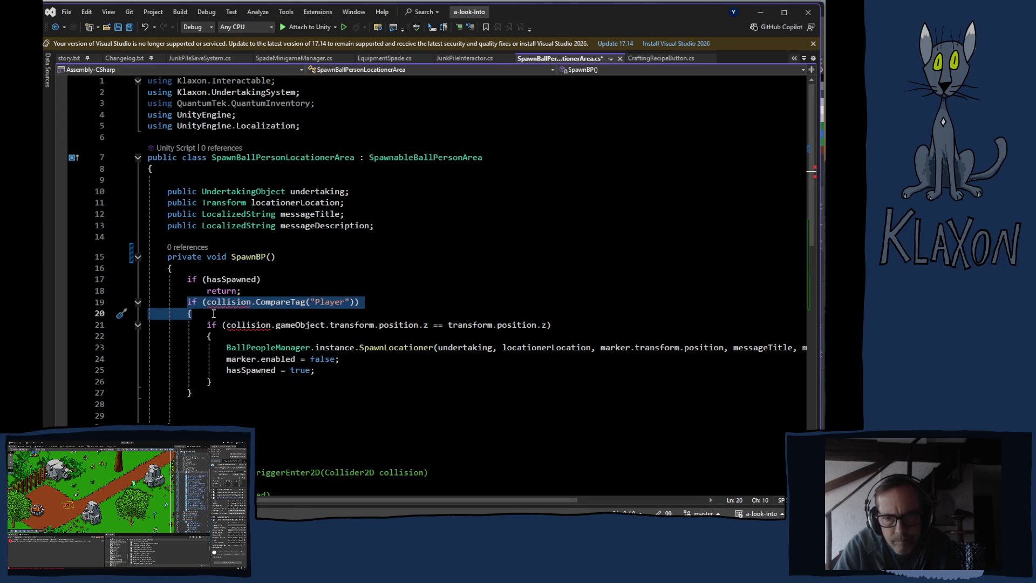
pyautogui.moveTo(215, 315); pyautogui.dragTo(228, 336)
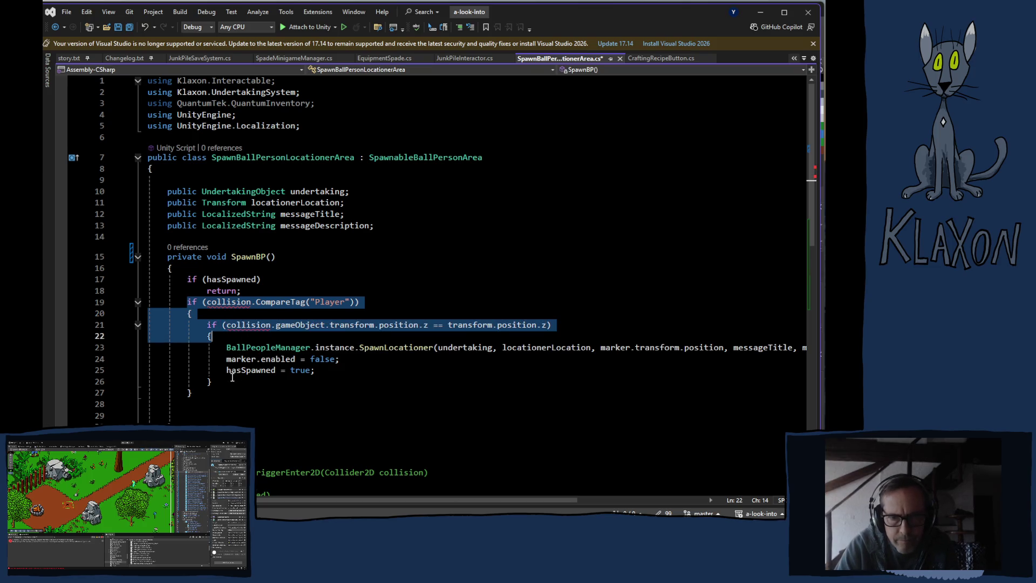
pyautogui.press('Delete')
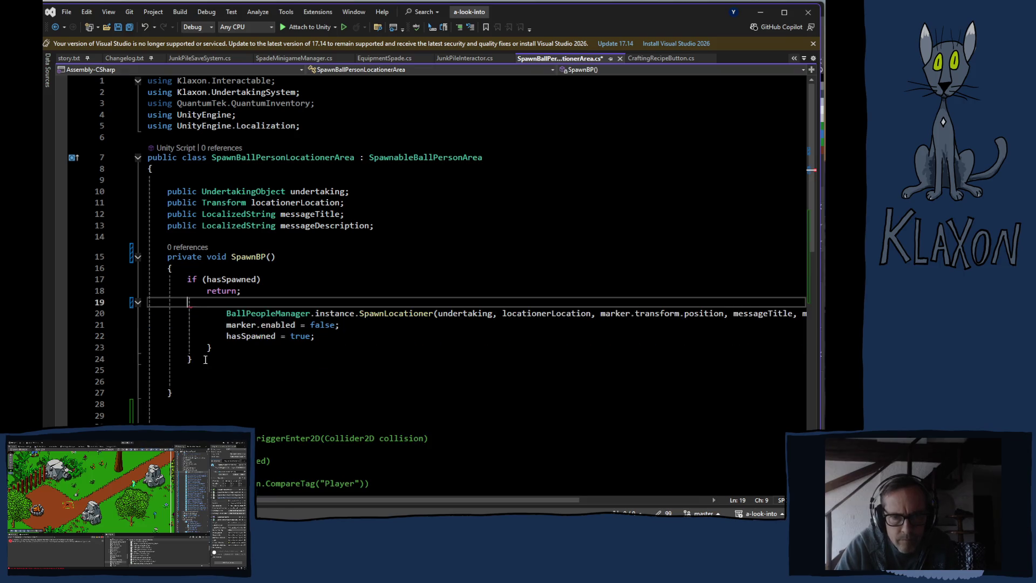
pyautogui.click(207, 348)
pyautogui.press('Delete')
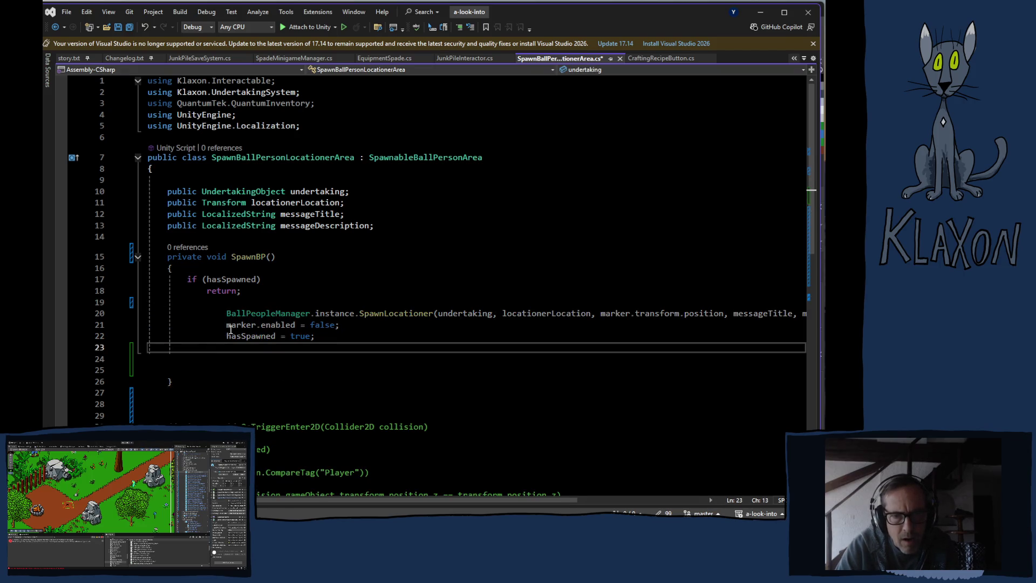
# Outdent the BallPeopleManager spawn call, marker.enabled and hasSpawned lines in SpawnBP
pyautogui.moveTo(225, 311)
pyautogui.mouseDown()
pyautogui.moveTo(269, 323)
pyautogui.moveTo(298, 348)
pyautogui.moveTo(344, 343)
pyautogui.mouseUp()
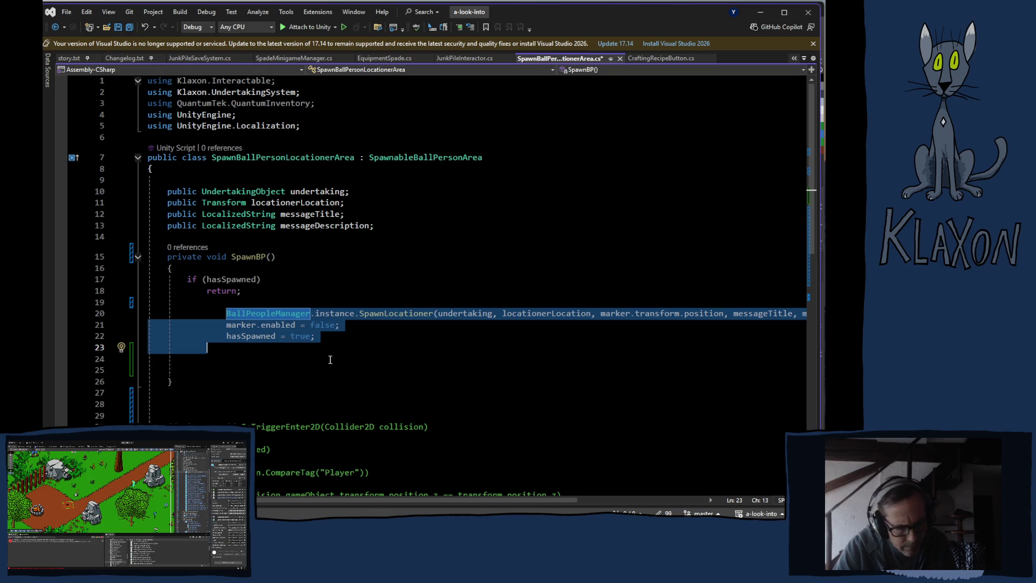
pyautogui.press('alt')
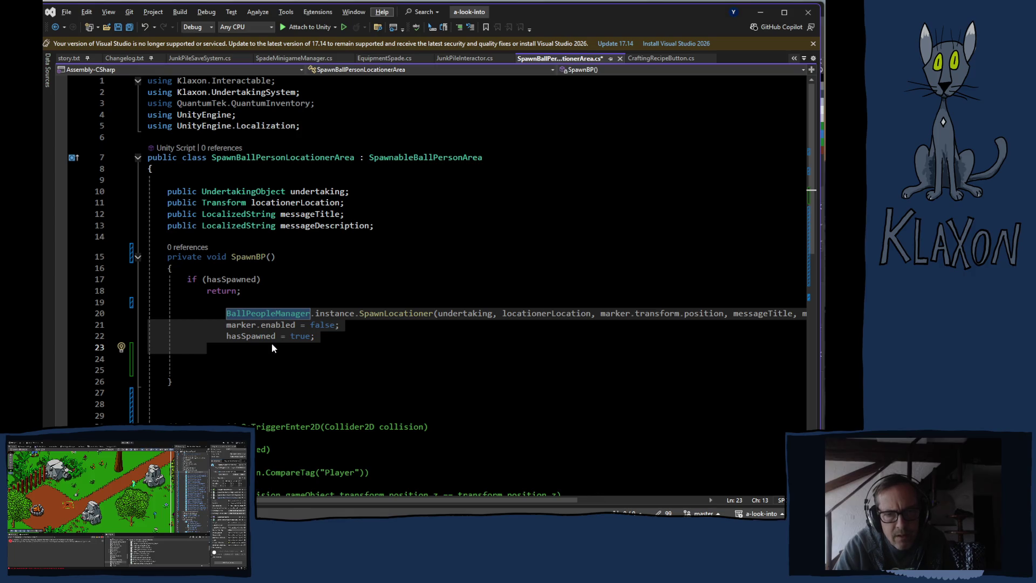
pyautogui.hotkey('alt', 'Tab')
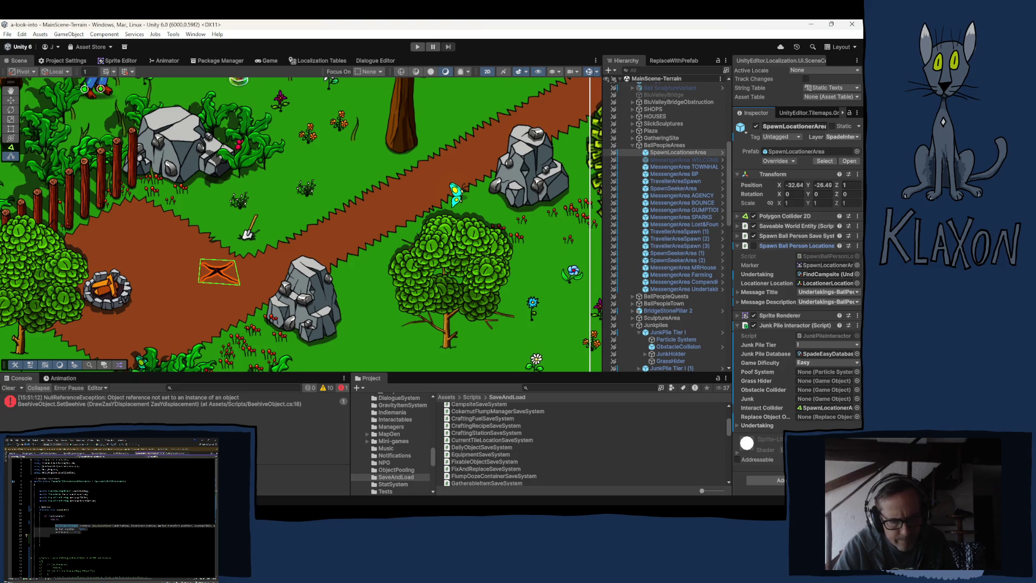
pyautogui.hotkey('alt', 'Tab')
pyautogui.click(228, 314)
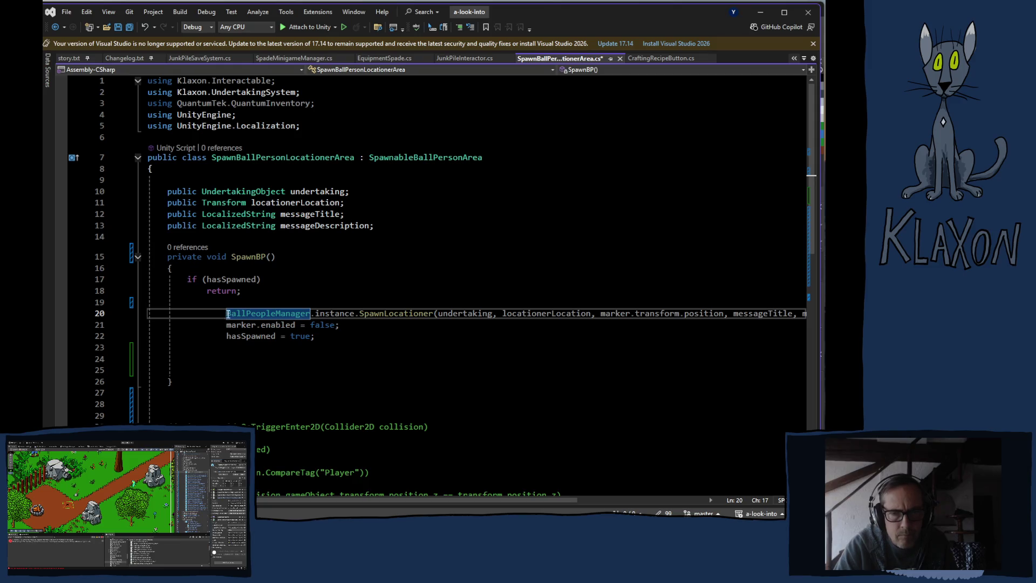
pyautogui.moveTo(229, 320)
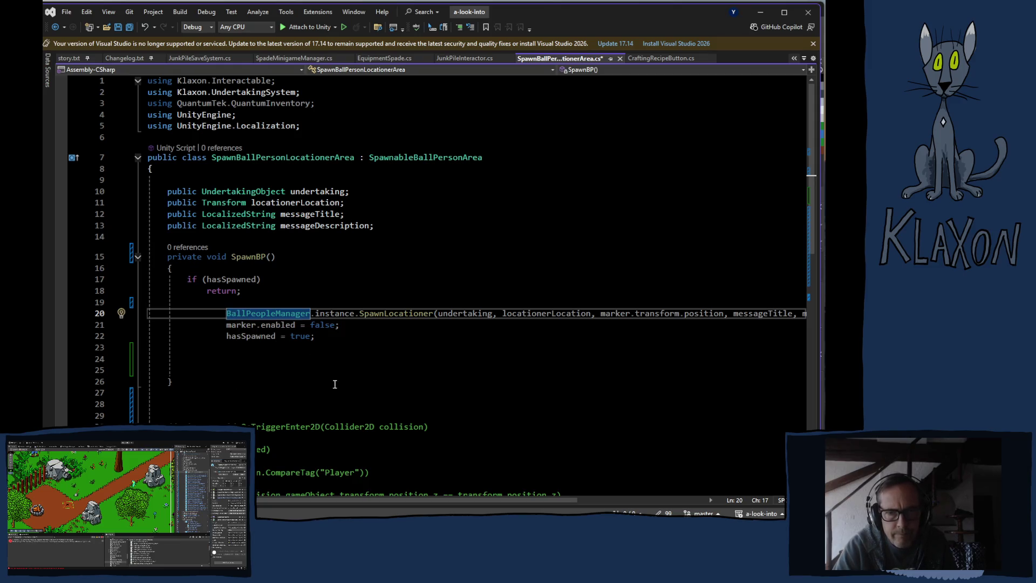
pyautogui.click(327, 336)
pyautogui.hotkey('shift', 'Tab')
pyautogui.hotkey('shift', 'Tab')
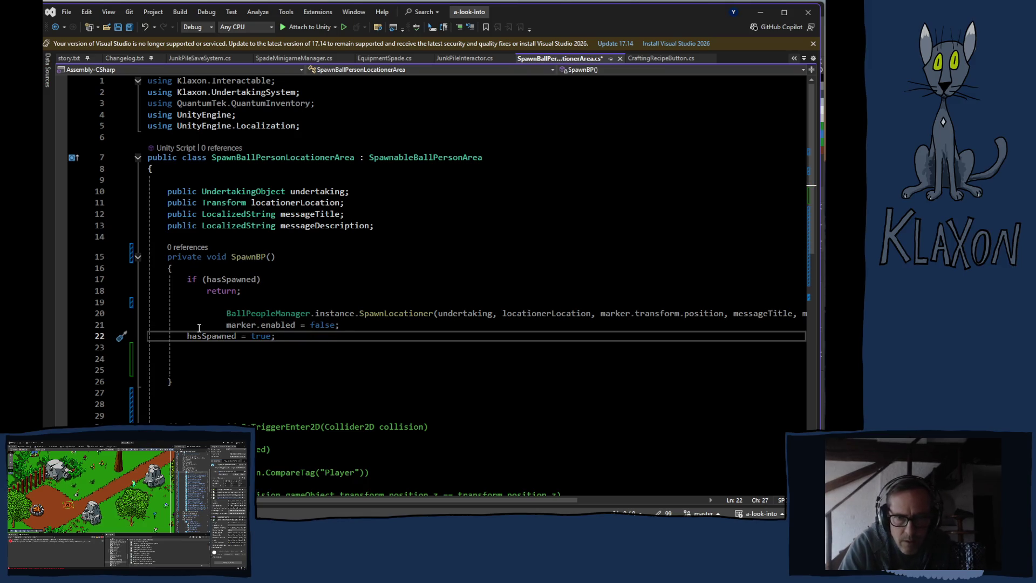
pyautogui.click(226, 324)
pyautogui.press('BackSpace')
pyautogui.press('BackSpace')
pyautogui.press('BackSpace')
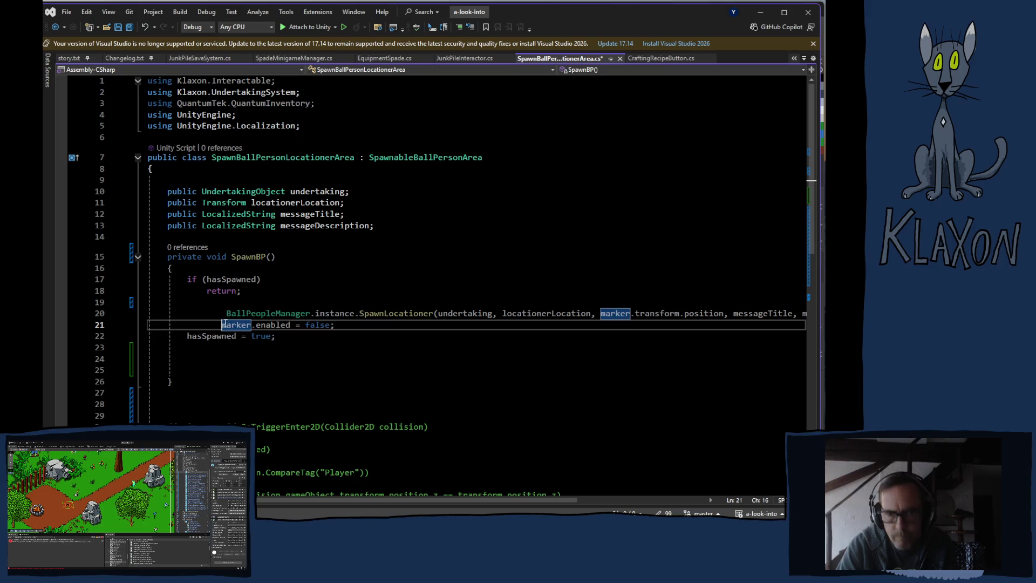
pyautogui.press('BackSpace')
pyautogui.press('BackSpace')
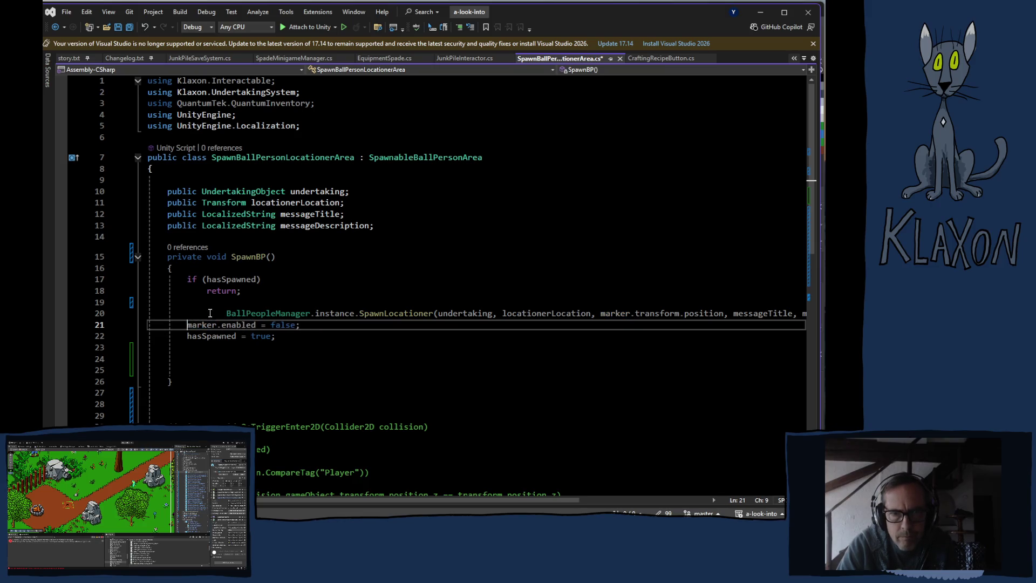
pyautogui.click(226, 314)
pyautogui.press('BackSpace')
pyautogui.press('BackSpace')
pyautogui.press('BackSpace')
pyautogui.press('BackSpace')
pyautogui.press('BackSpace')
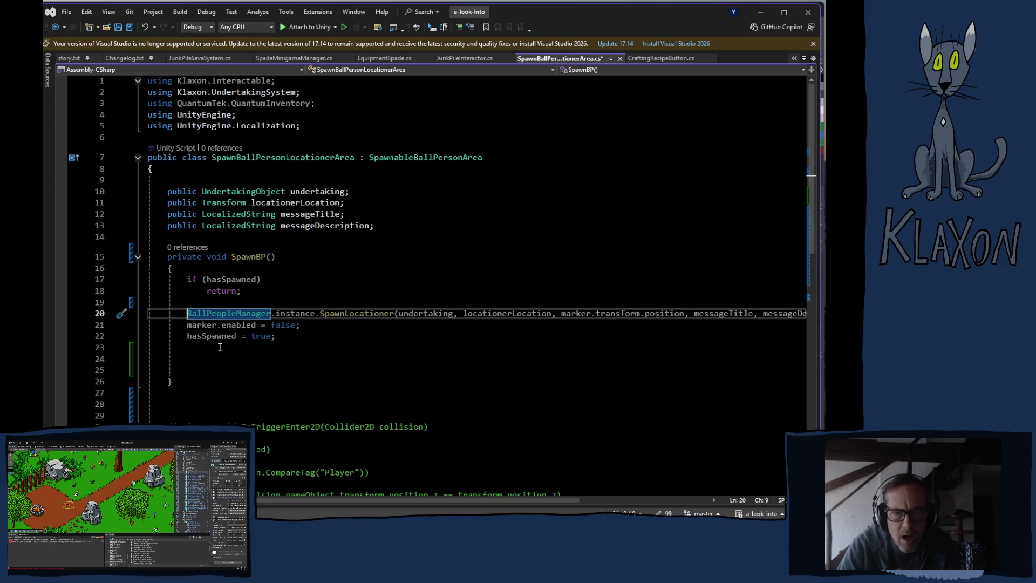
# Remove the extra blank lines from SpawnBP and save the script
pyautogui.moveTo(205, 347); pyautogui.dragTo(216, 374)
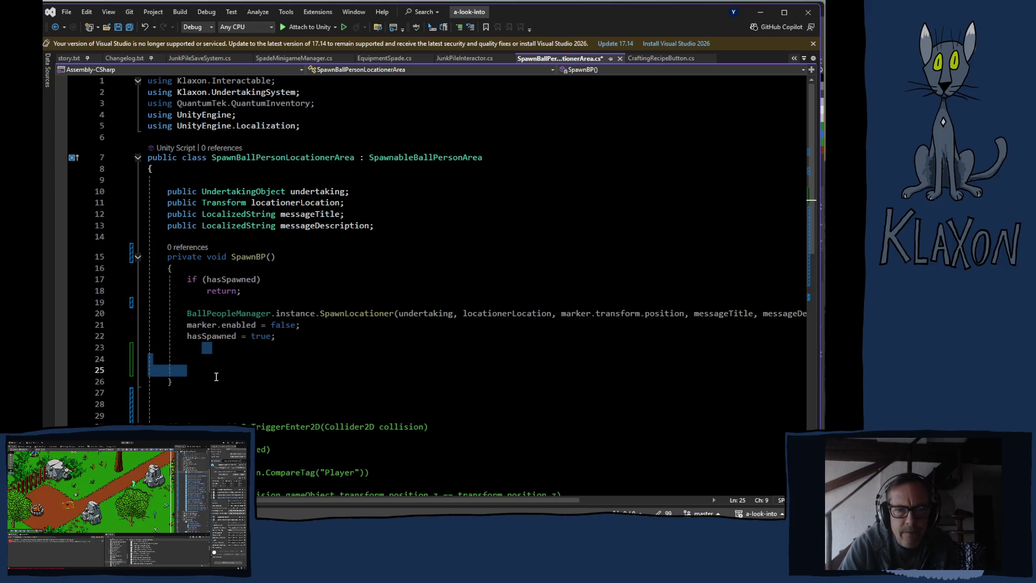
pyautogui.press('BackSpace')
pyautogui.click(250, 381)
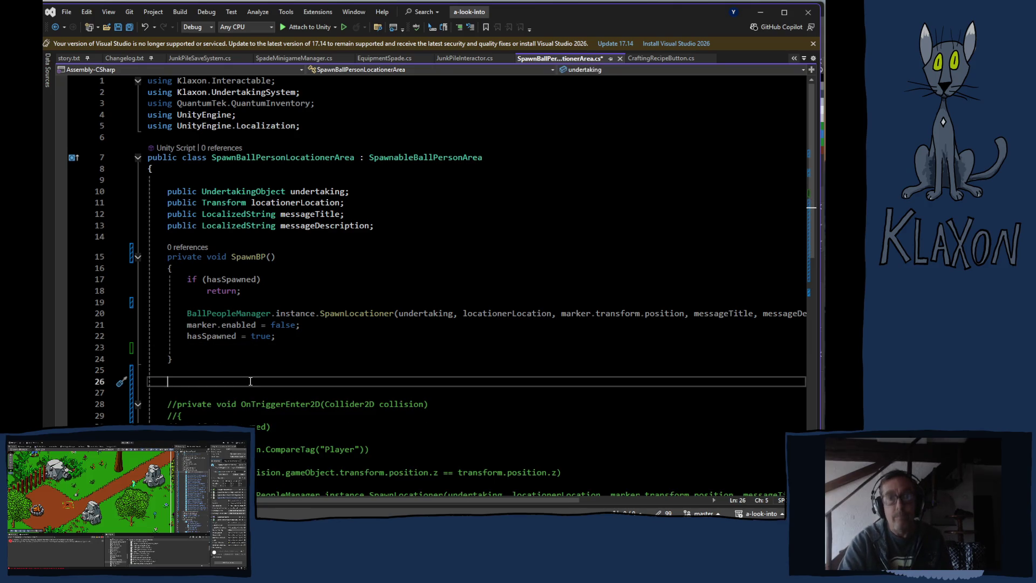
pyautogui.hotkey('ctrl', 's')
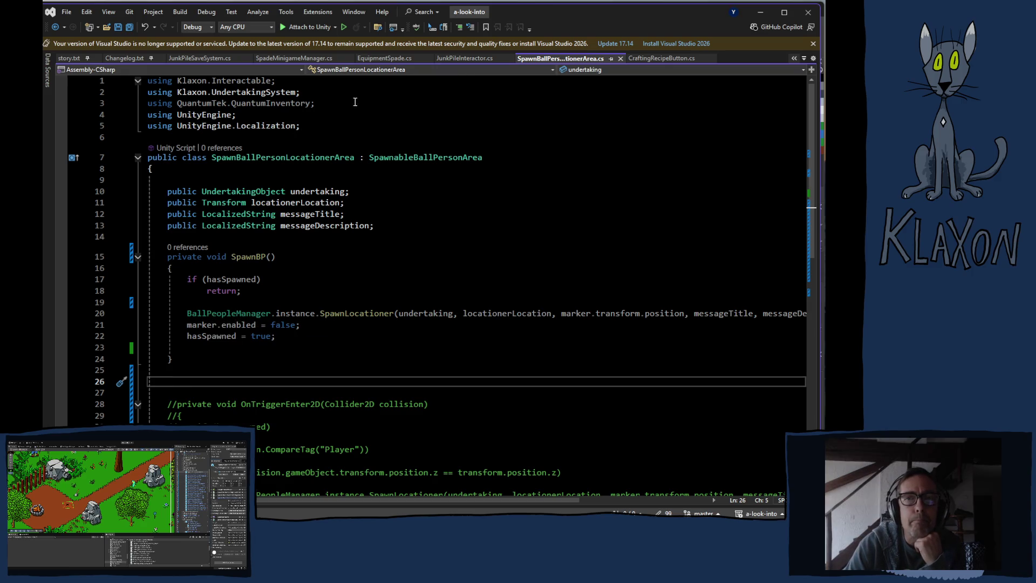
pyautogui.moveTo(178, 436)
pyautogui.mouseDown()
pyautogui.moveTo(95, 436)
pyautogui.moveTo(113, 436)
pyautogui.mouseUp()
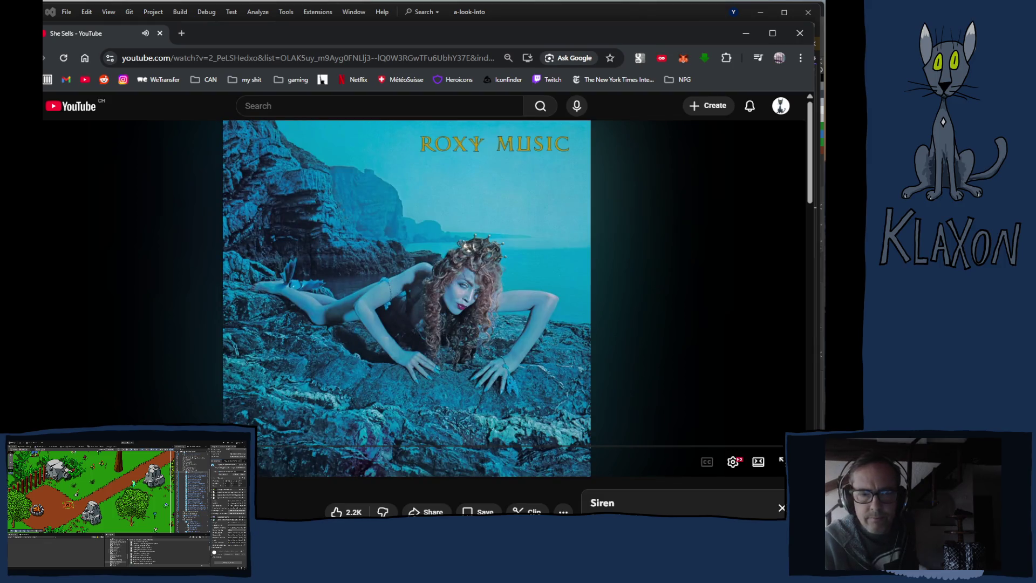
# Go to the Roxy Music channel's Releases and play the whole Avalon album
pyautogui.click(280, 380)
pyautogui.hotkey('alt', 'Left')
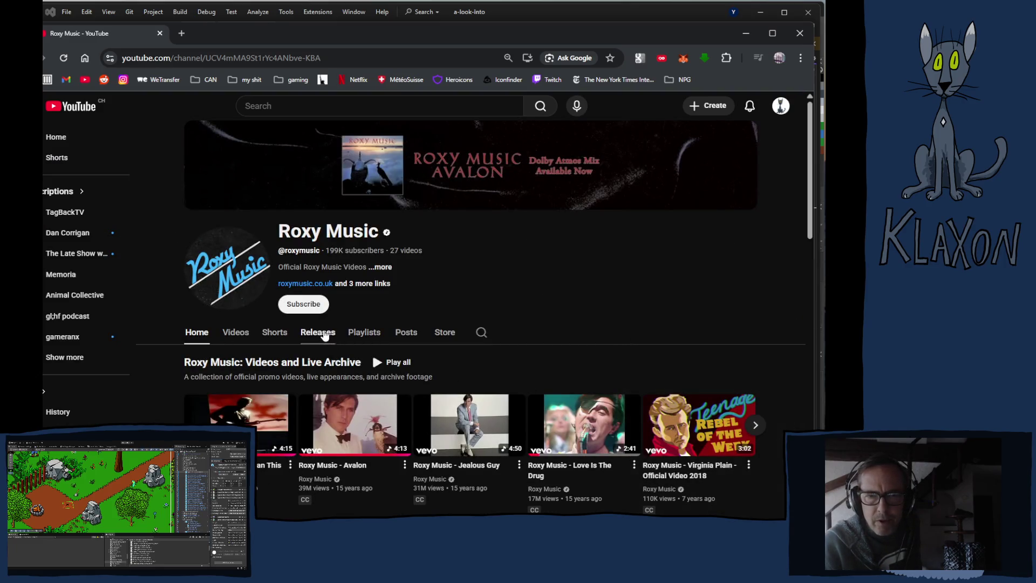
pyautogui.click(318, 333)
pyautogui.scroll(-4, 567, 416)
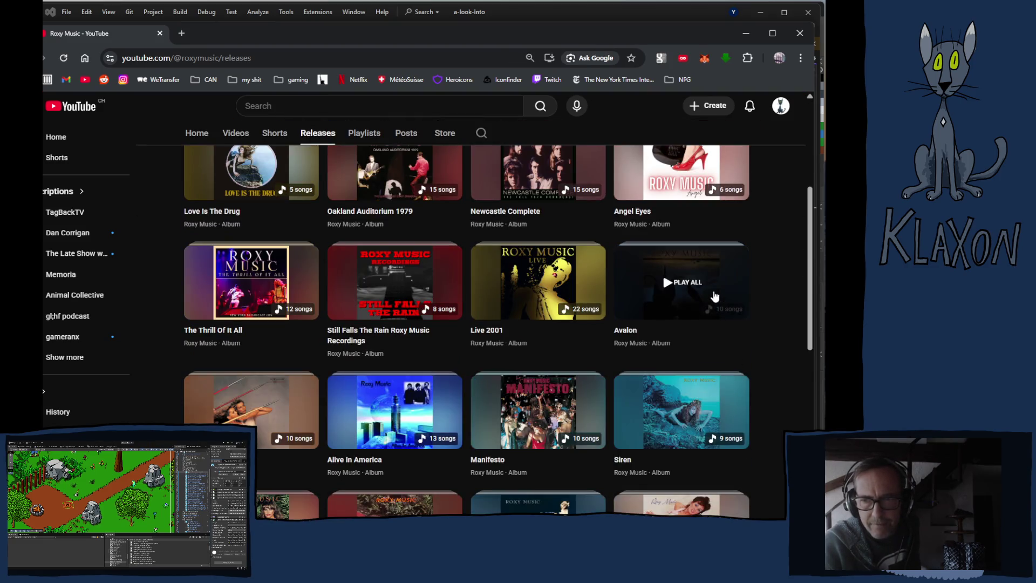
pyautogui.scroll(-3, 561, 429)
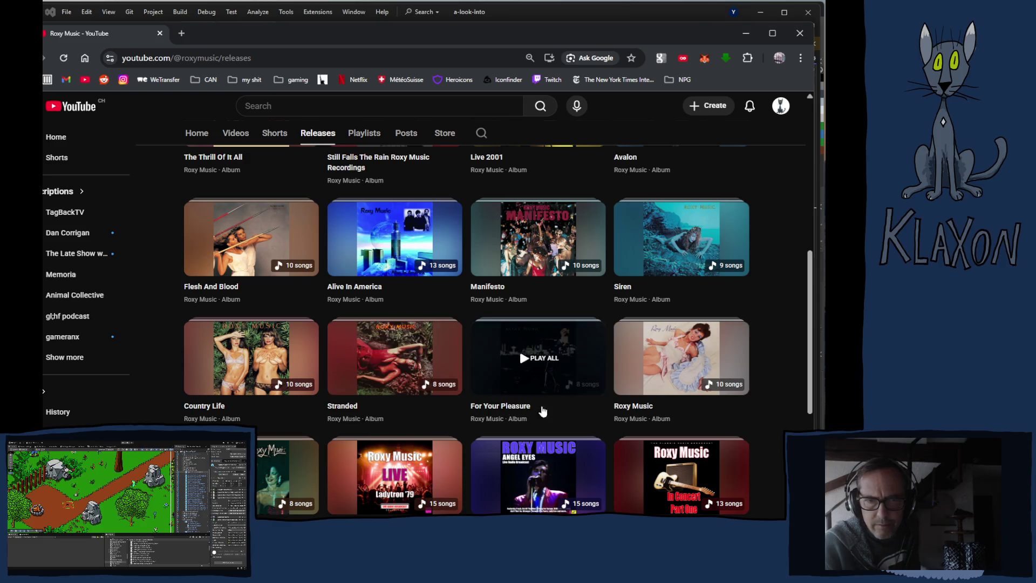
pyautogui.scroll(4, 696, 393)
pyautogui.click(680, 342)
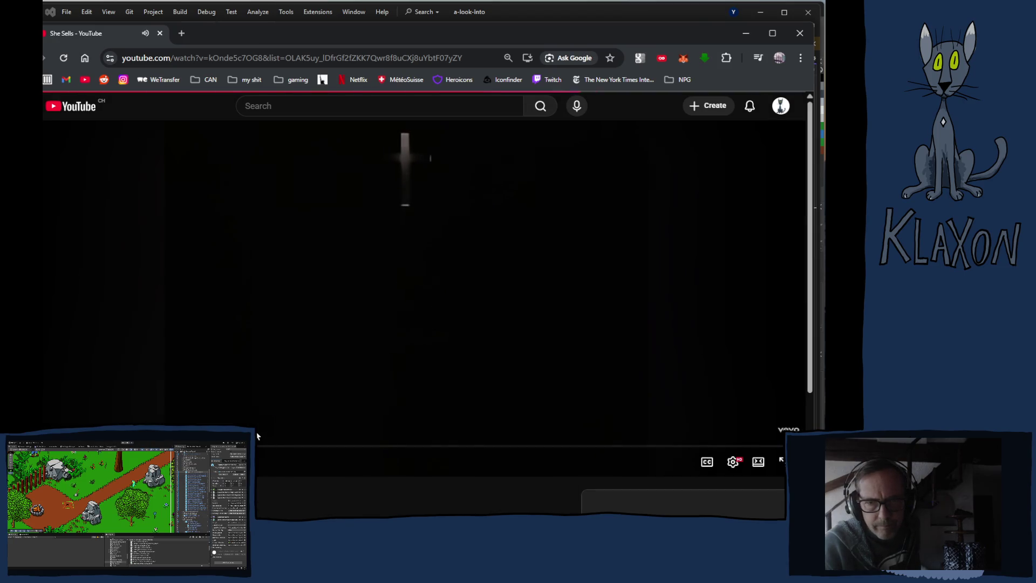
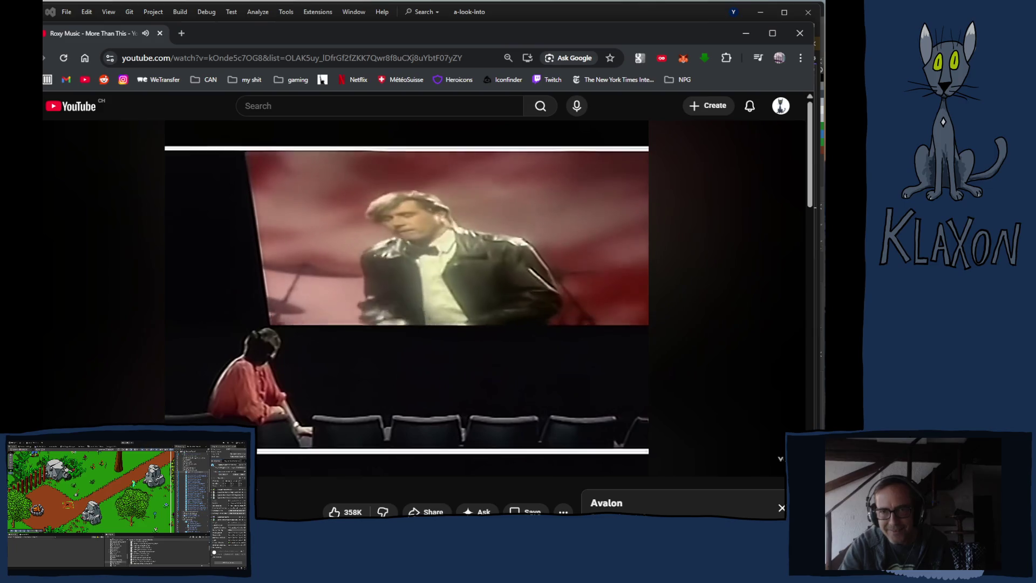
# Browse the Avalon playlist beside the playing YouTube video, then return to Visual Studio
pyautogui.scroll(-6, 330, 372)
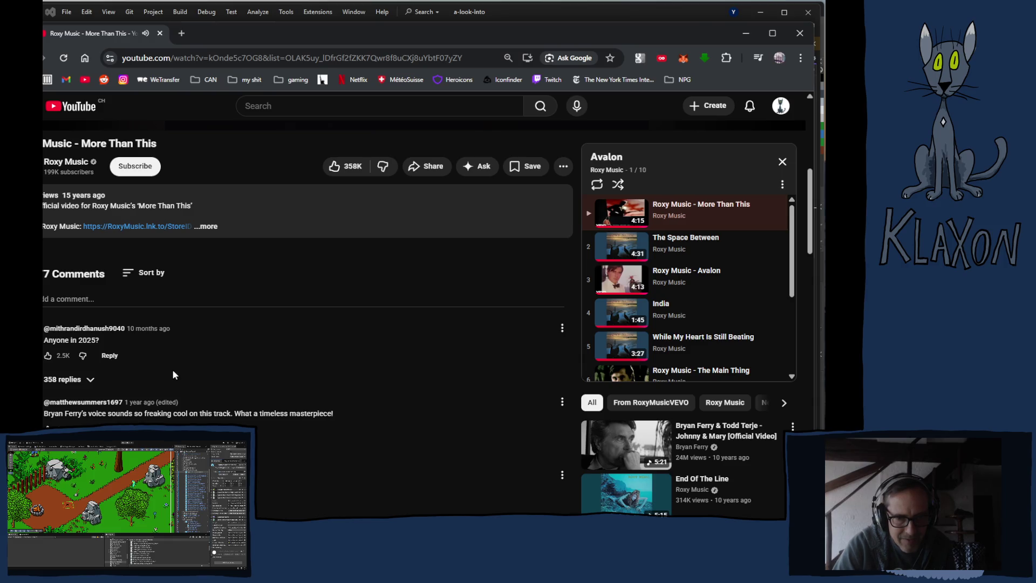
pyautogui.scroll(-1, 170, 370)
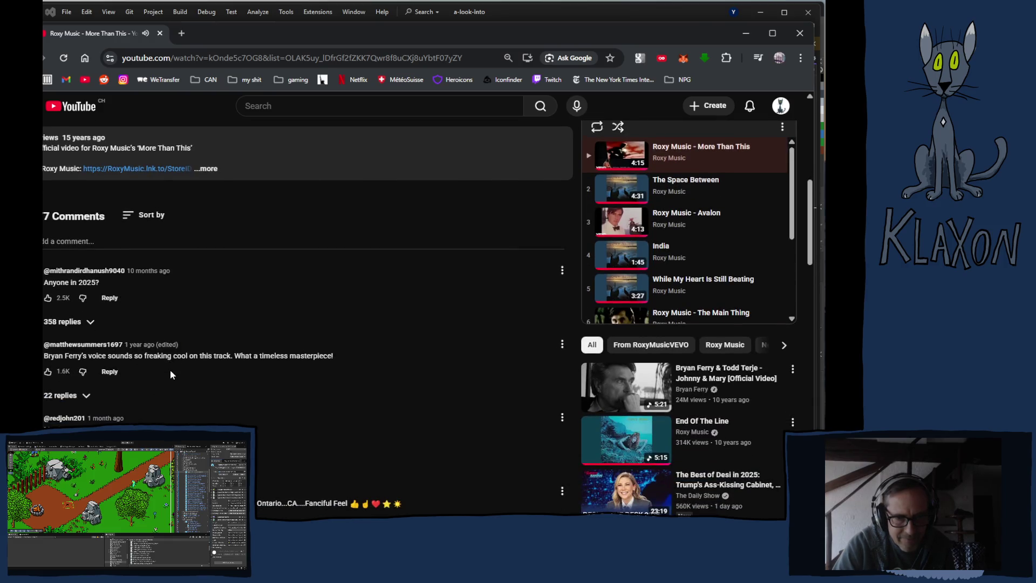
pyautogui.scroll(-4, 170, 370)
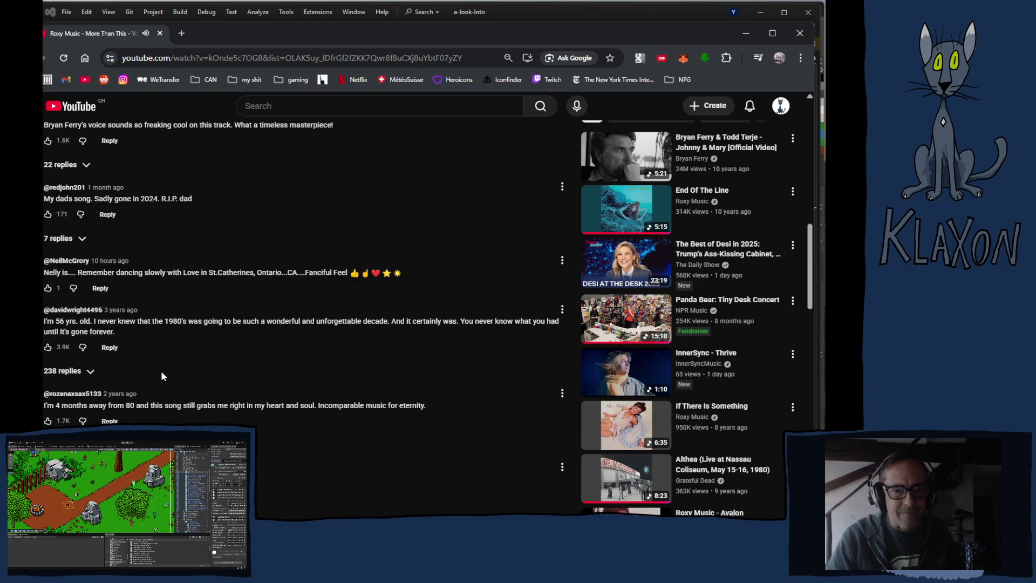
pyautogui.scroll(-4, 161, 373)
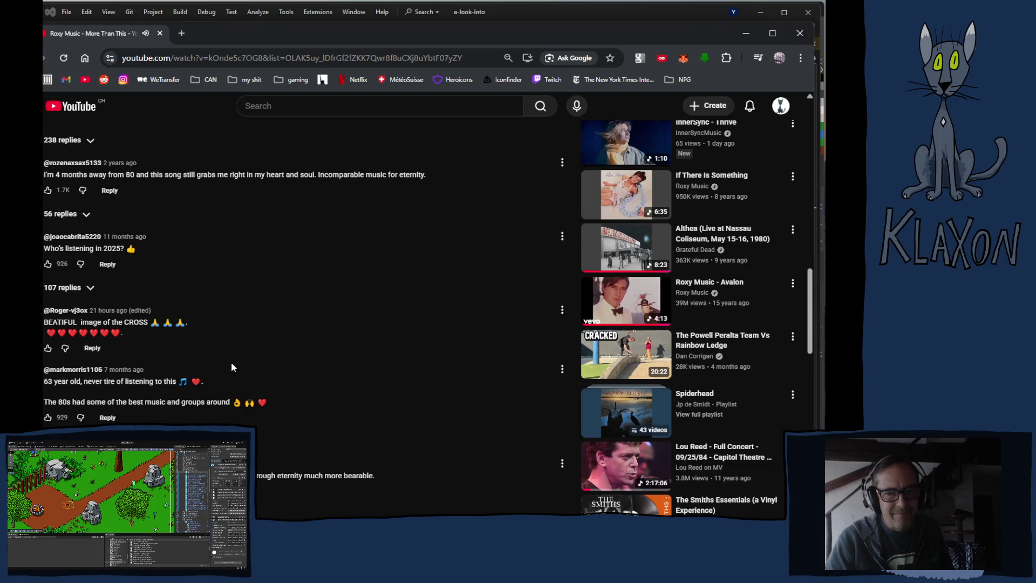
pyautogui.scroll(-4, 232, 364)
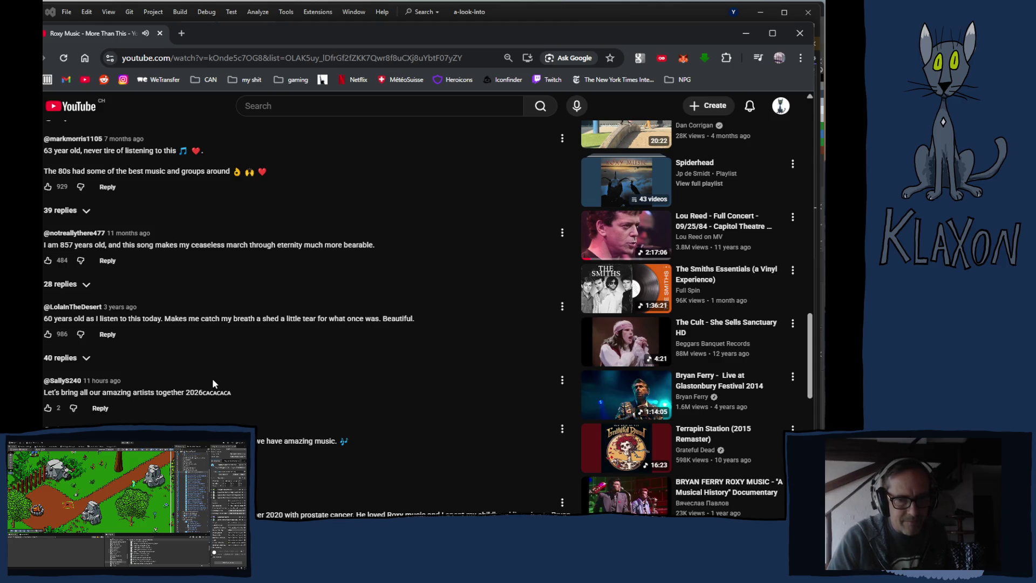
pyautogui.scroll(15, 211, 382)
pyautogui.scroll(2, 206, 403)
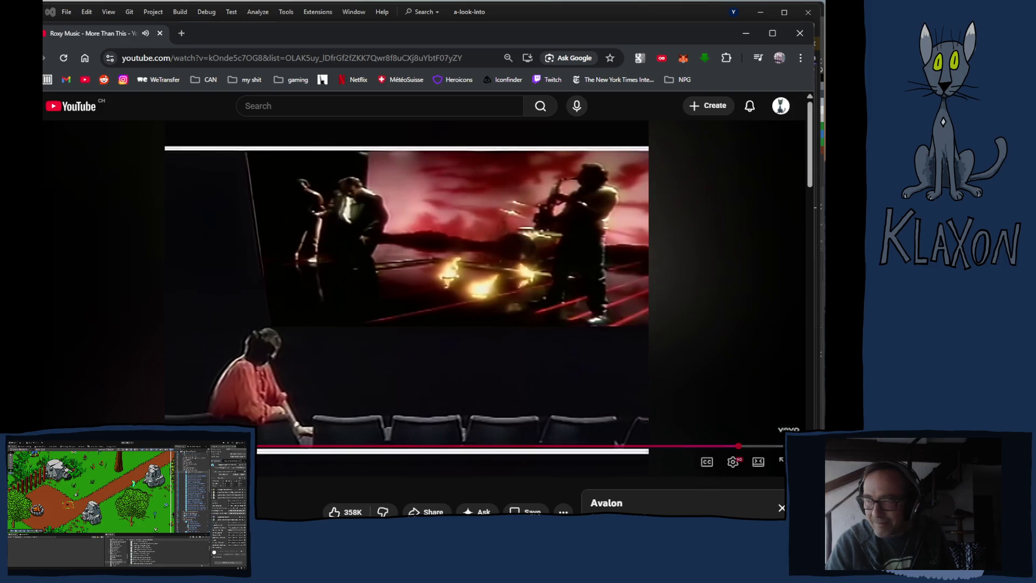
pyautogui.scroll(-4, 319, 429)
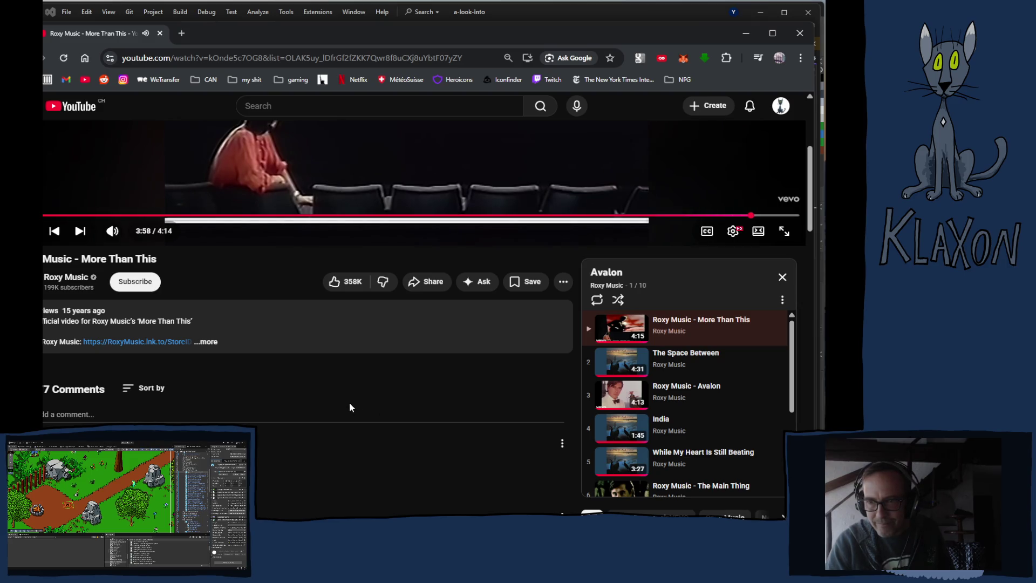
pyautogui.scroll(-2, 699, 421)
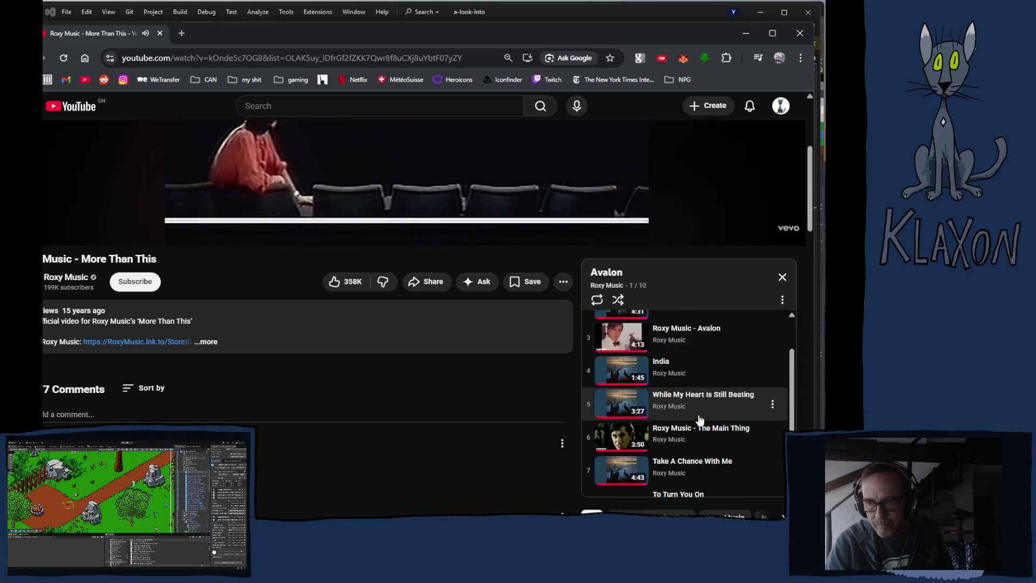
pyautogui.scroll(-2, 699, 420)
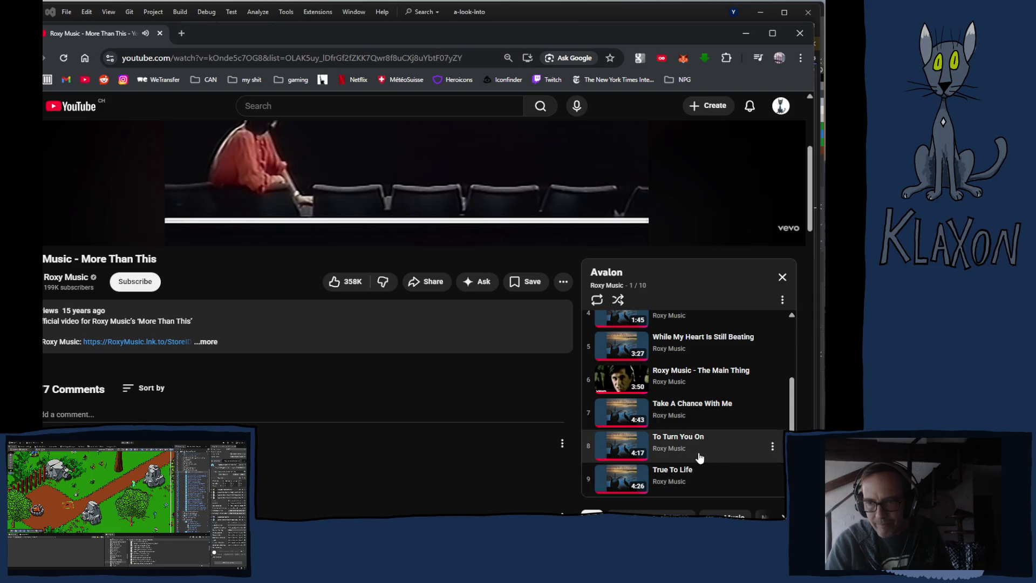
pyautogui.scroll(4, 699, 455)
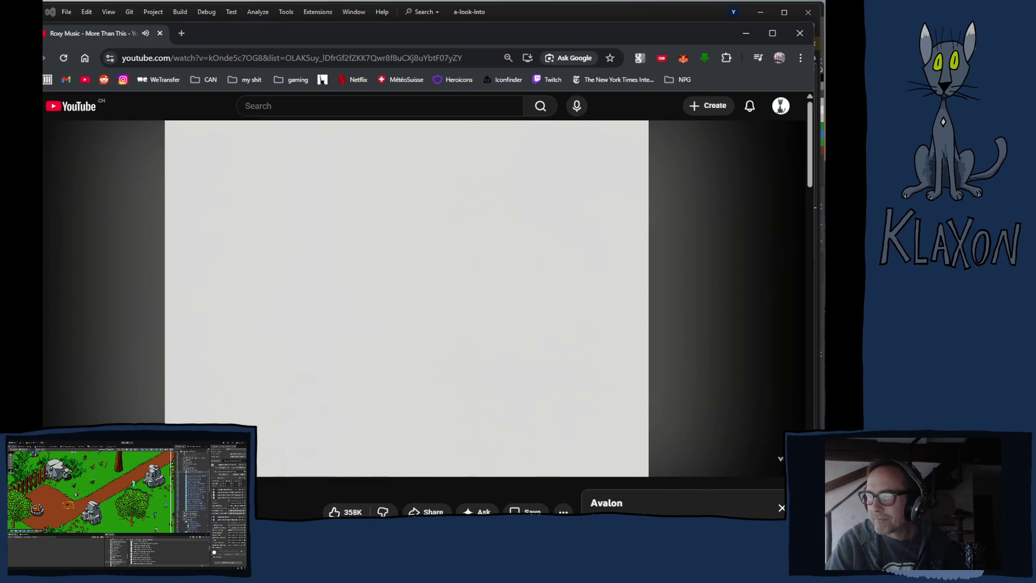
pyautogui.click(507, 12)
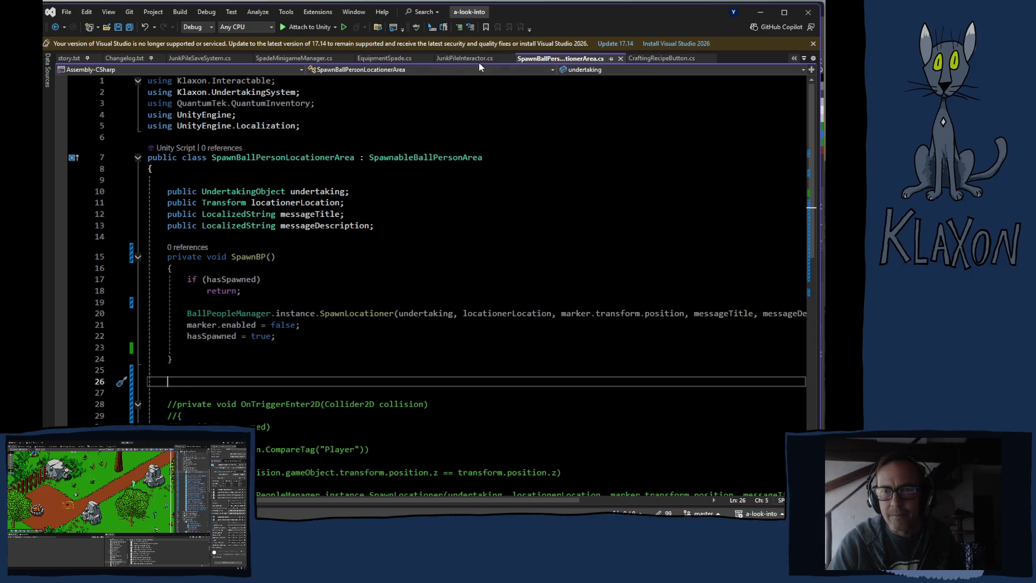
# Scroll SpadeMinigameManager.cs up to the failEmission colour on line 53, then switch to JunkPileInteractor.cs
pyautogui.click(277, 60)
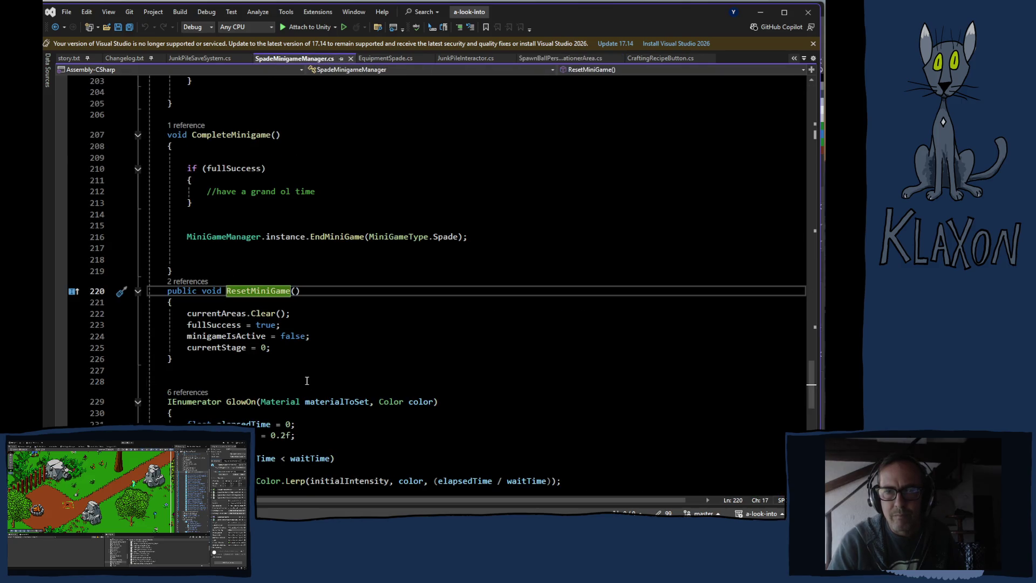
pyautogui.scroll(2, 306, 381)
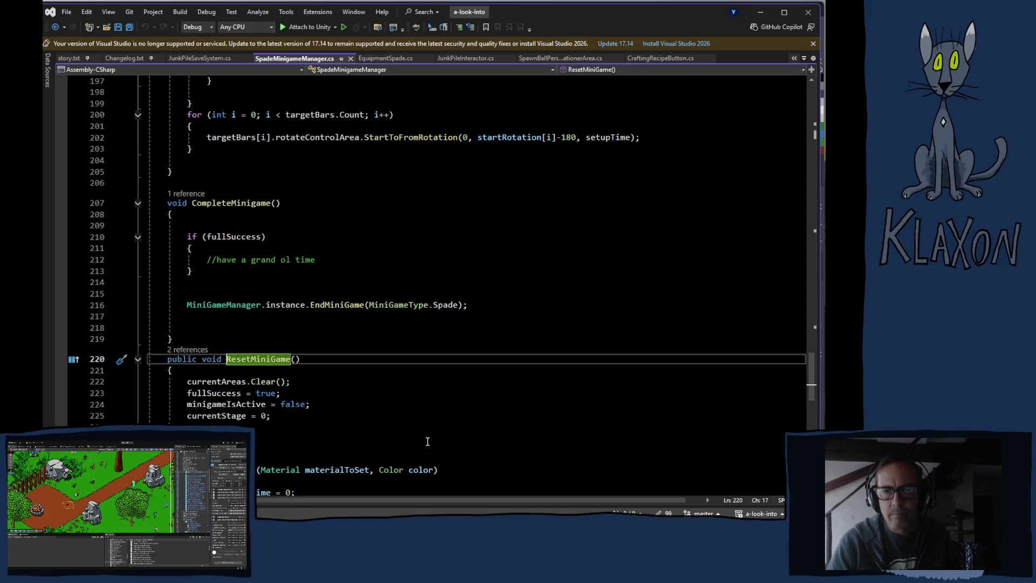
pyautogui.scroll(4, 427, 442)
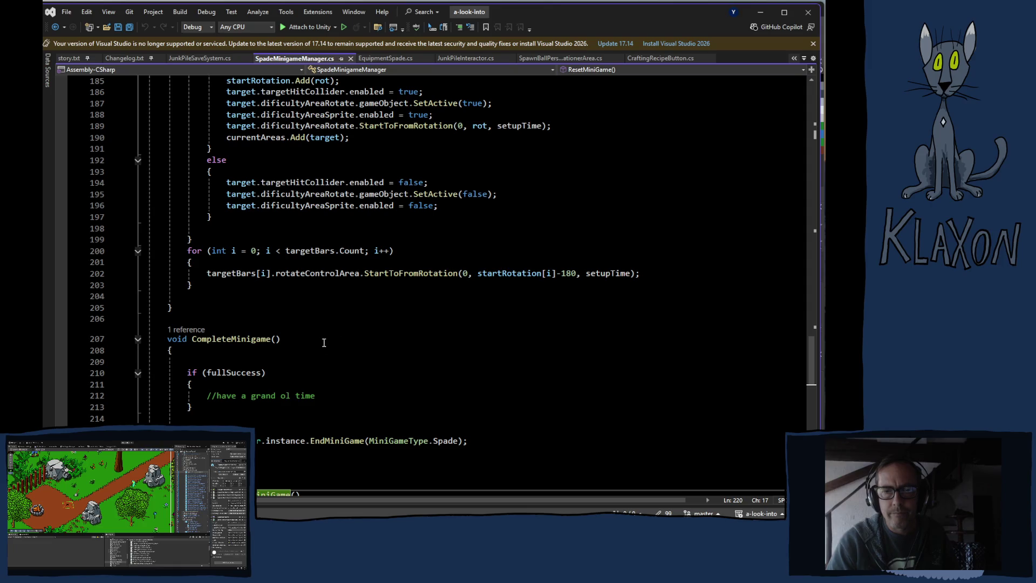
pyautogui.scroll(7, 179, 379)
pyautogui.scroll(20, 179, 379)
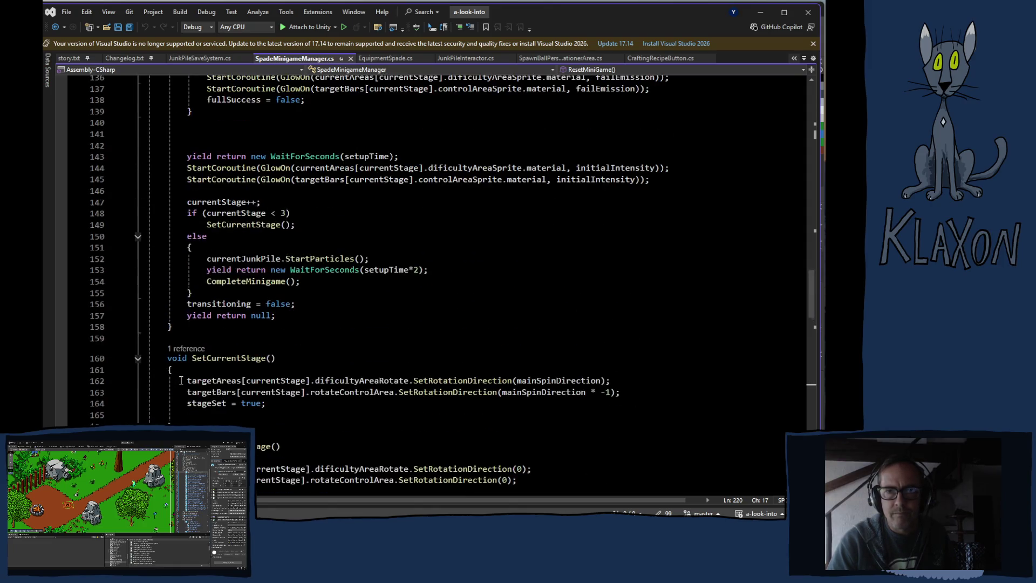
pyautogui.scroll(20, 182, 383)
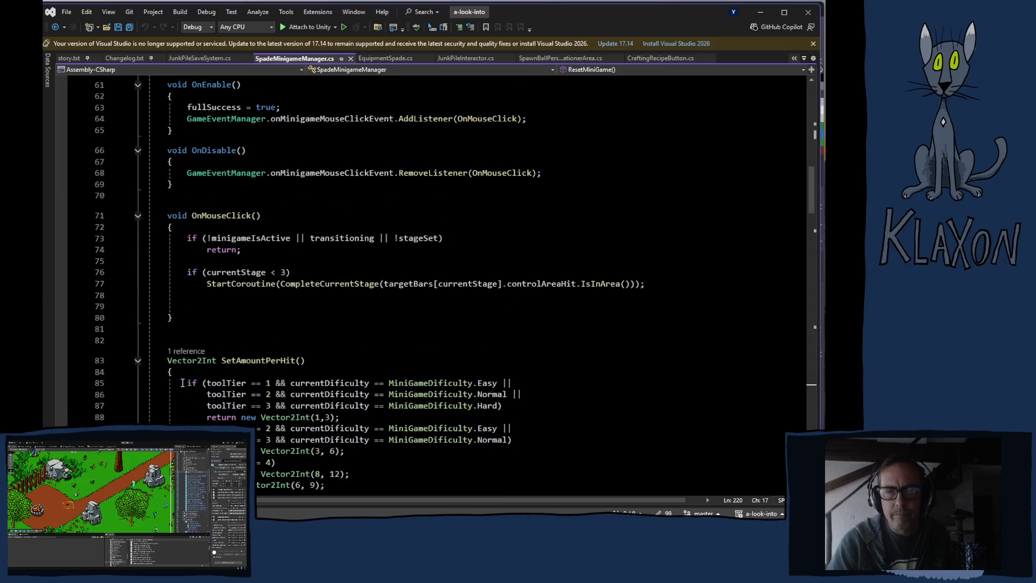
pyautogui.scroll(4, 183, 383)
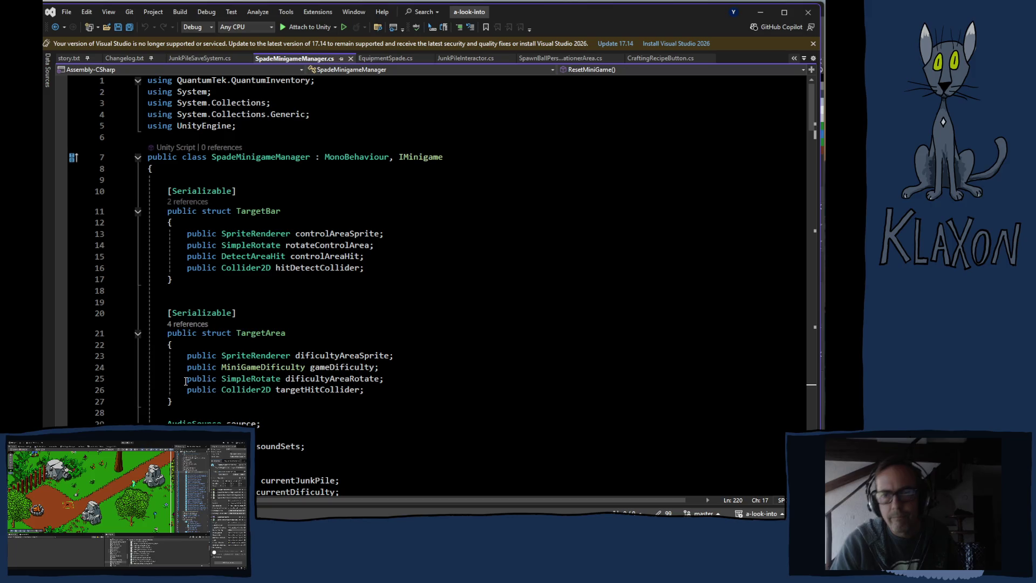
pyautogui.scroll(-13, 184, 379)
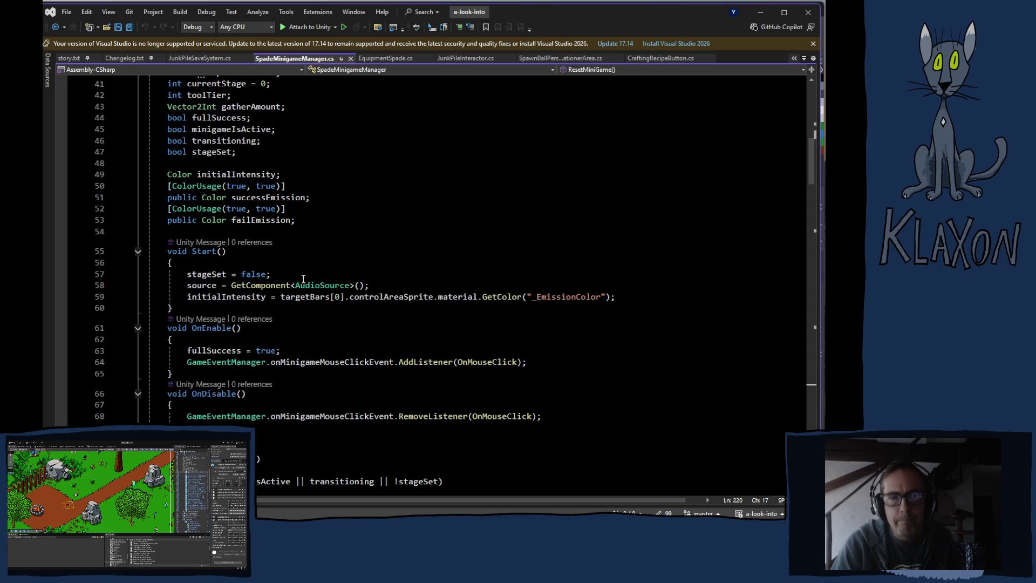
pyautogui.click(310, 225)
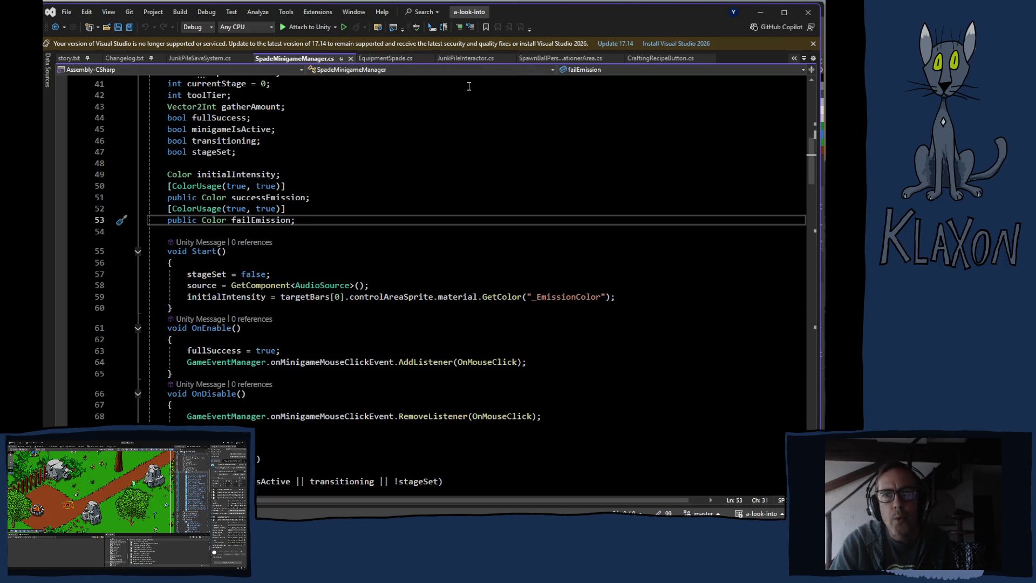
pyautogui.click(463, 61)
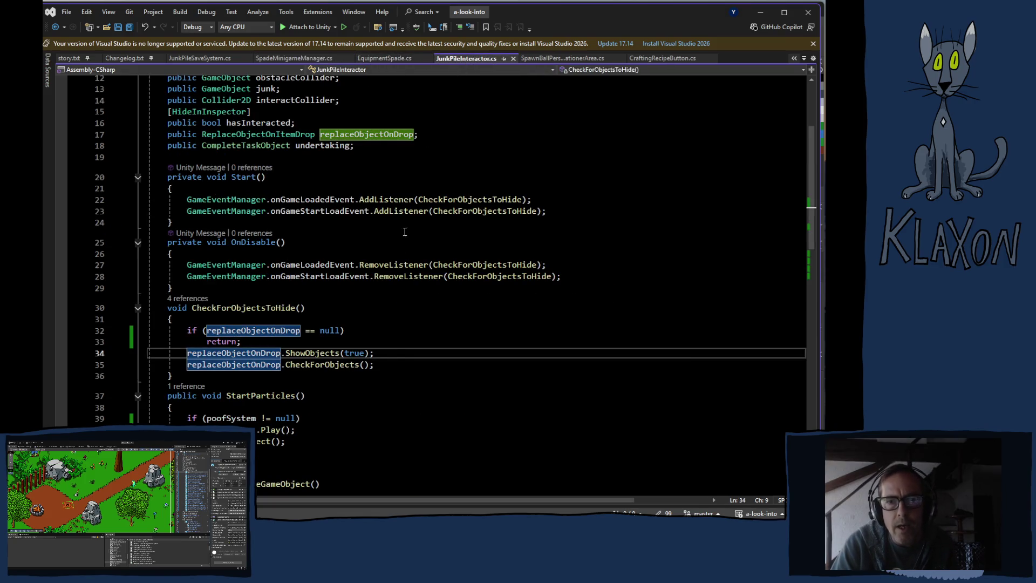
pyautogui.scroll(-8, 410, 340)
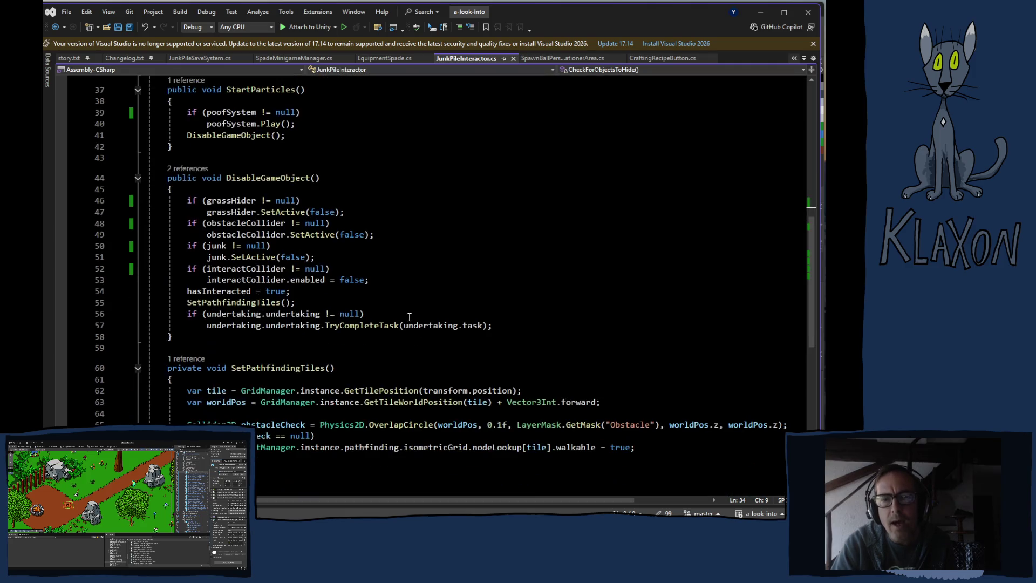
pyautogui.scroll(-2, 409, 317)
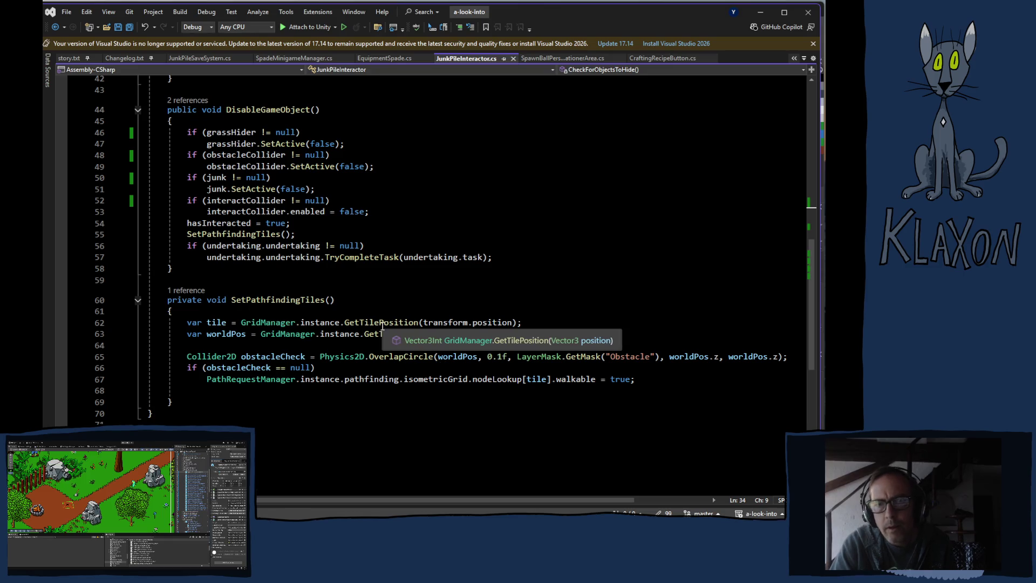
pyautogui.scroll(4, 381, 326)
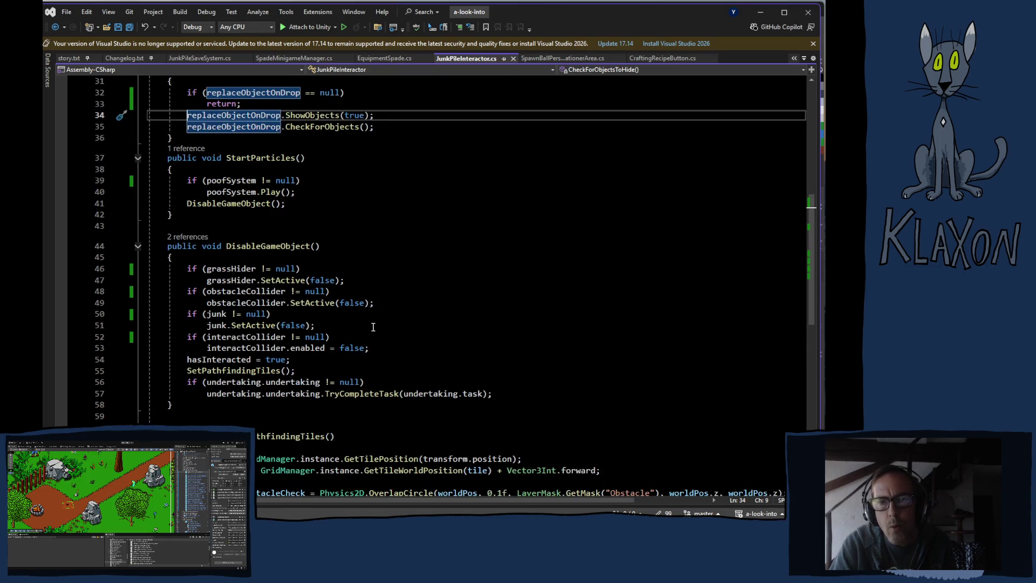
pyautogui.scroll(4, 372, 326)
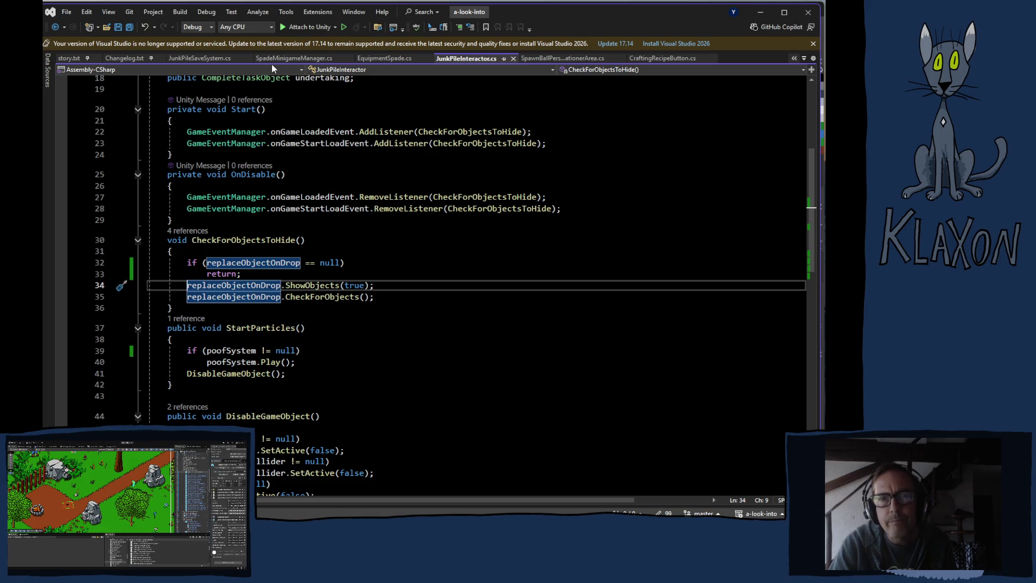
pyautogui.click(385, 59)
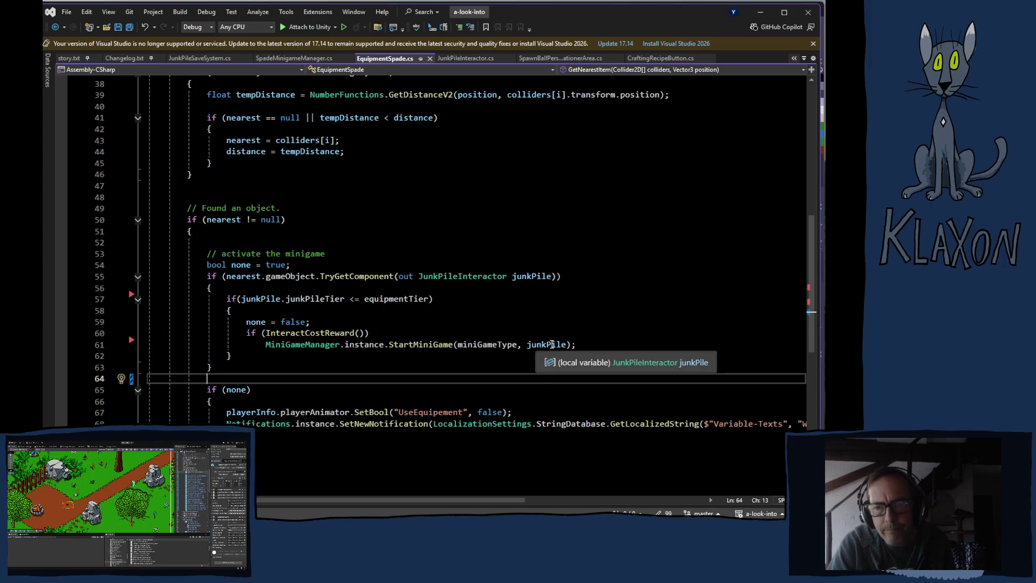
pyautogui.keyDown('ctrl'); pyautogui.click(453, 276); pyautogui.keyUp('ctrl')
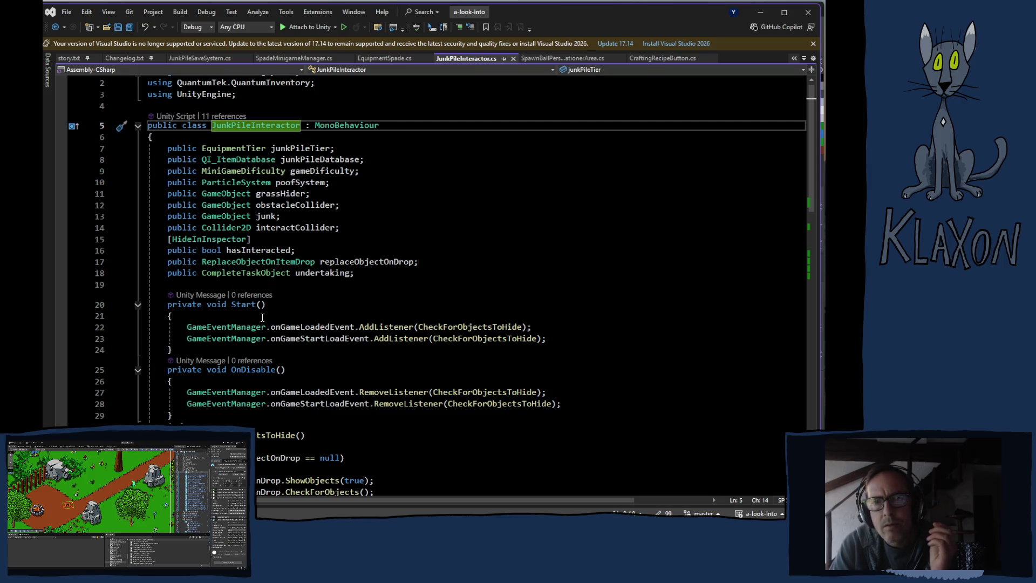
pyautogui.click(538, 58)
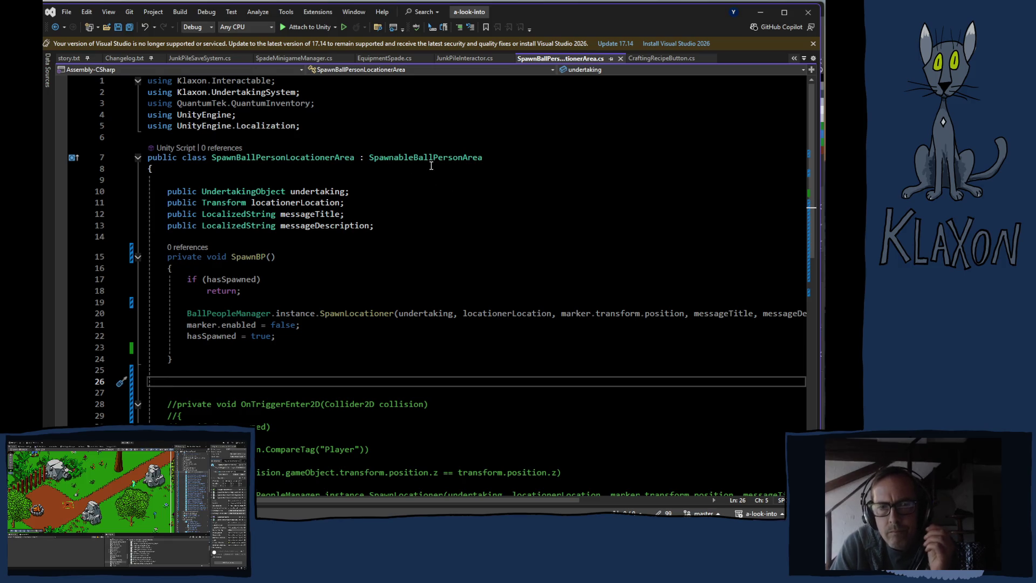
# Go to Definition on SpawnableBallPersonArea from the SpawnBallPersonLocationerArea class declaration
pyautogui.scroll(-4, 425, 184)
pyautogui.scroll(4, 425, 184)
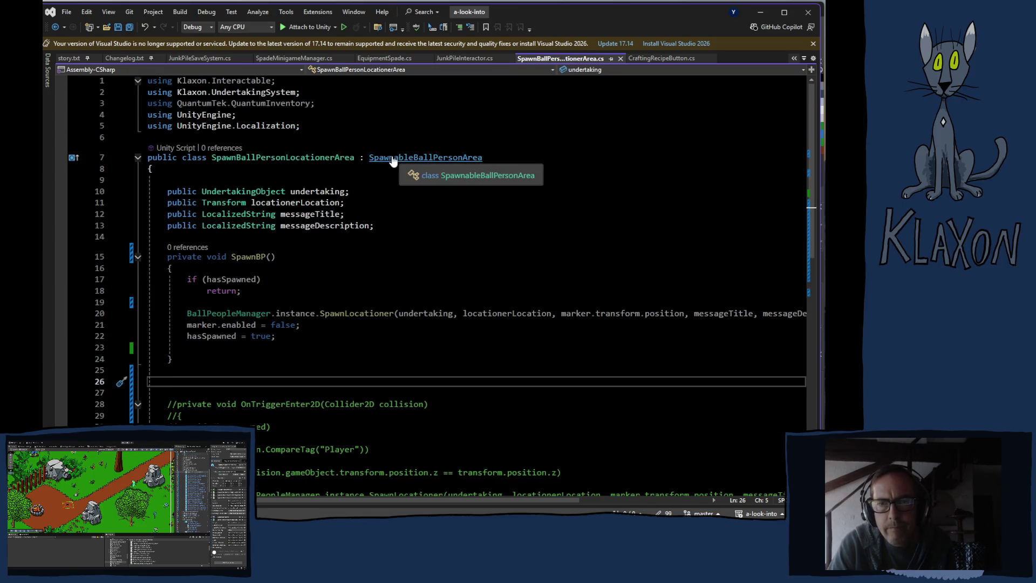
pyautogui.keyDown('ctrl'); pyautogui.click(392, 157); pyautogui.keyUp('ctrl')
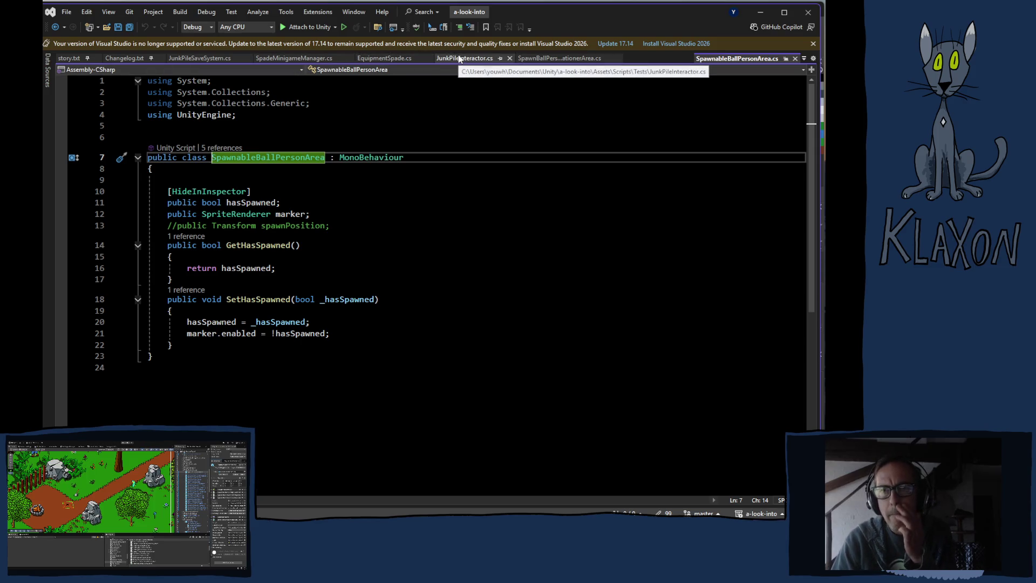
# Return to the SpawnBallPersonLocationerArea.cs tab showing the SpawnBP method
pyautogui.click(550, 59)
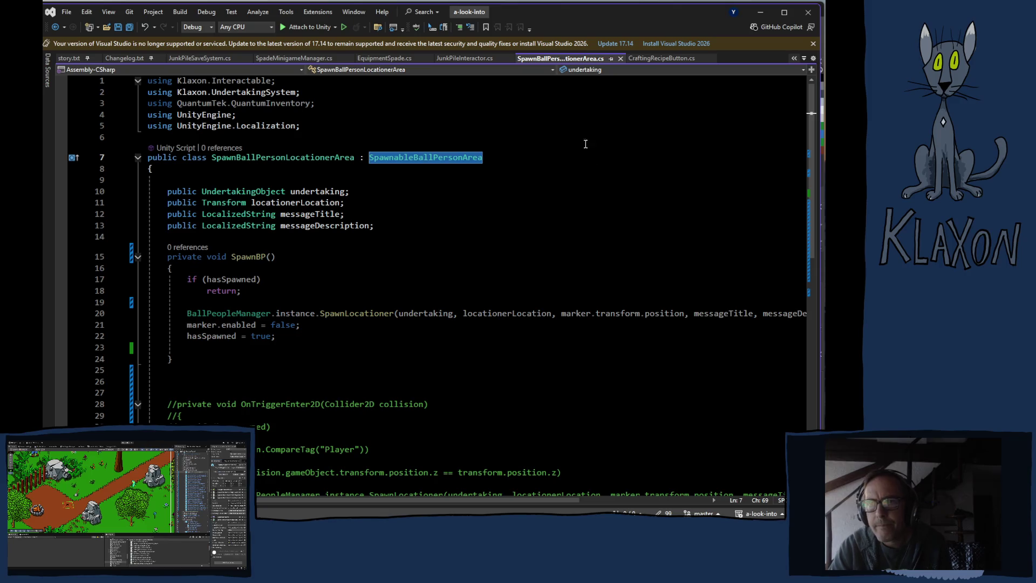
# Switch to the Unity editor showing the MainScene-Terrain scene and SpawnLocationerArea object
pyautogui.click(190, 59)
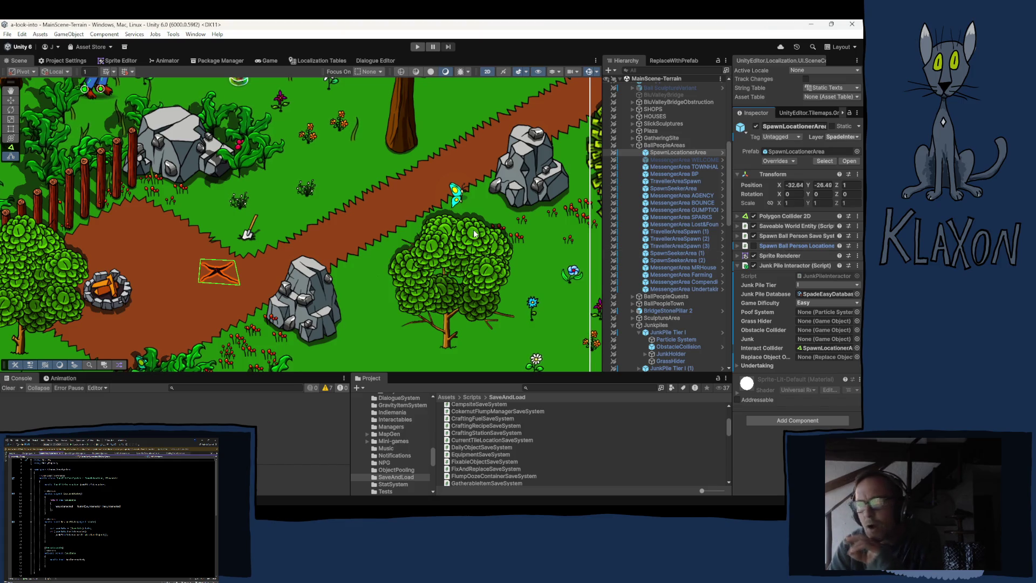
# Expand the Spawn Ball Person Locationer component in the Inspector, then return to Visual Studio
pyautogui.click(784, 245)
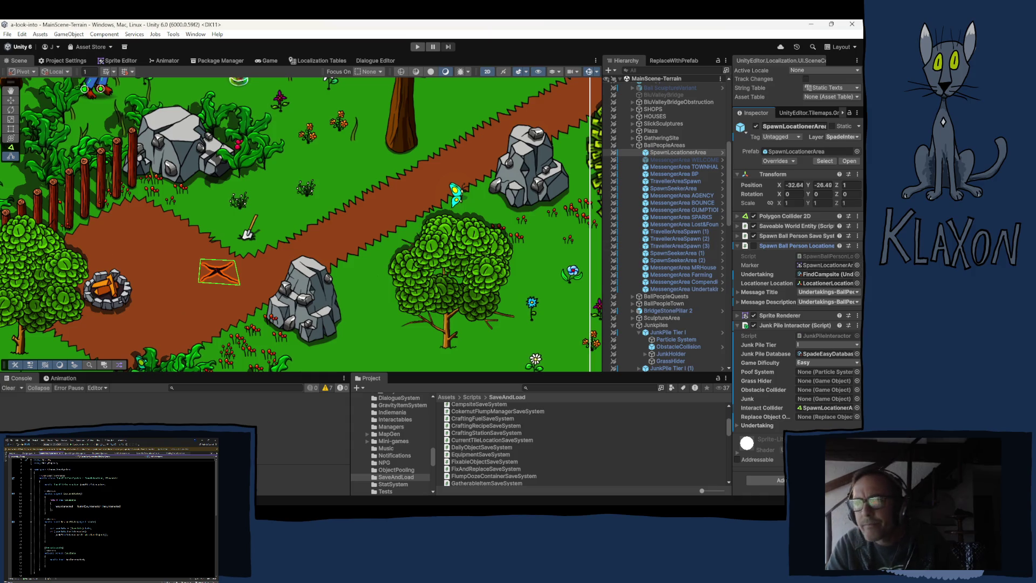
pyautogui.hotkey('alt', 'Tab')
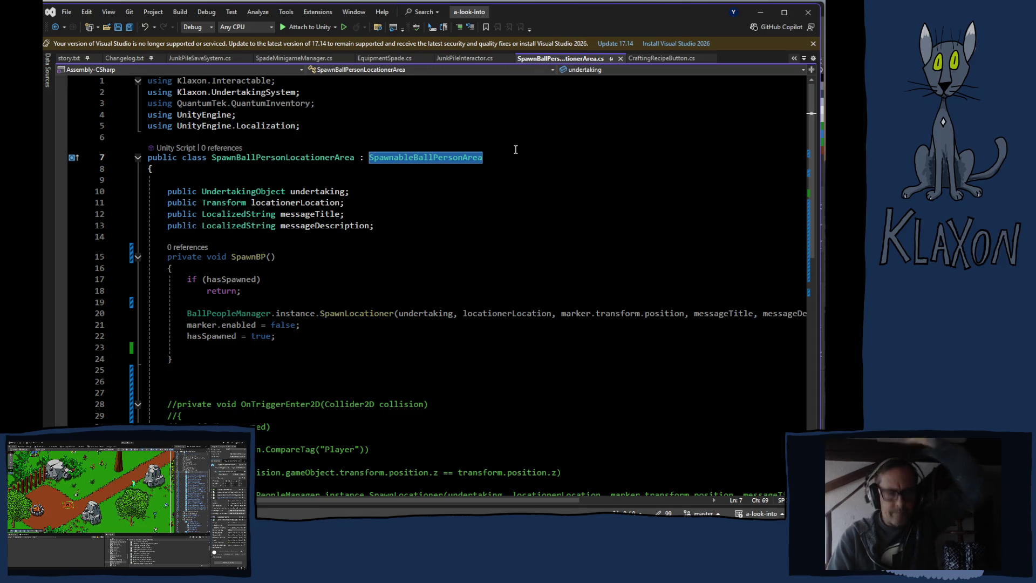
# In the SpawnableBallPersonArea definition, view CodeLens references for GetHasSpawned and SetHasSpawned
pyautogui.click(450, 157)
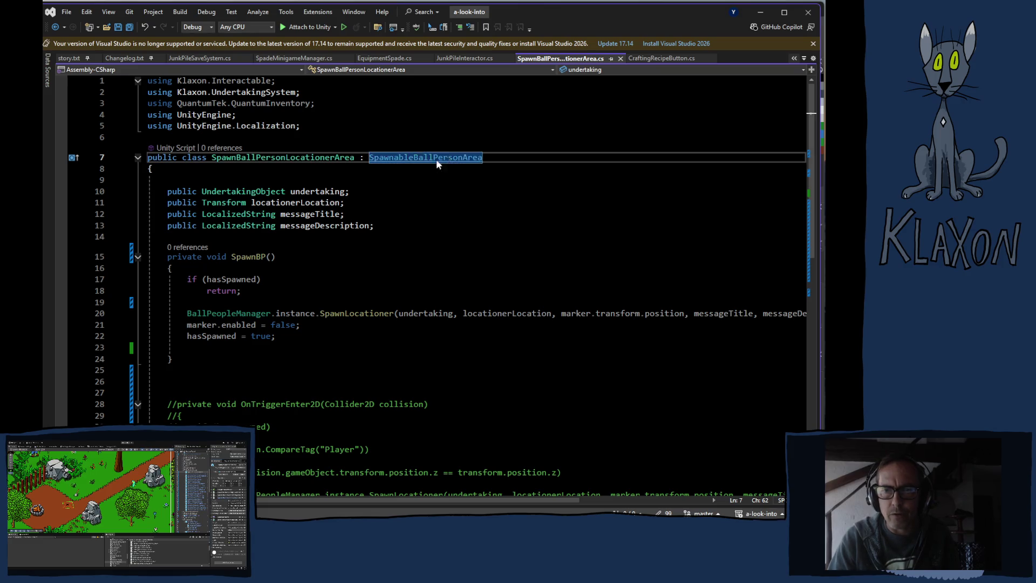
pyautogui.keyDown('ctrl'); pyautogui.click(450, 157); pyautogui.keyUp('ctrl')
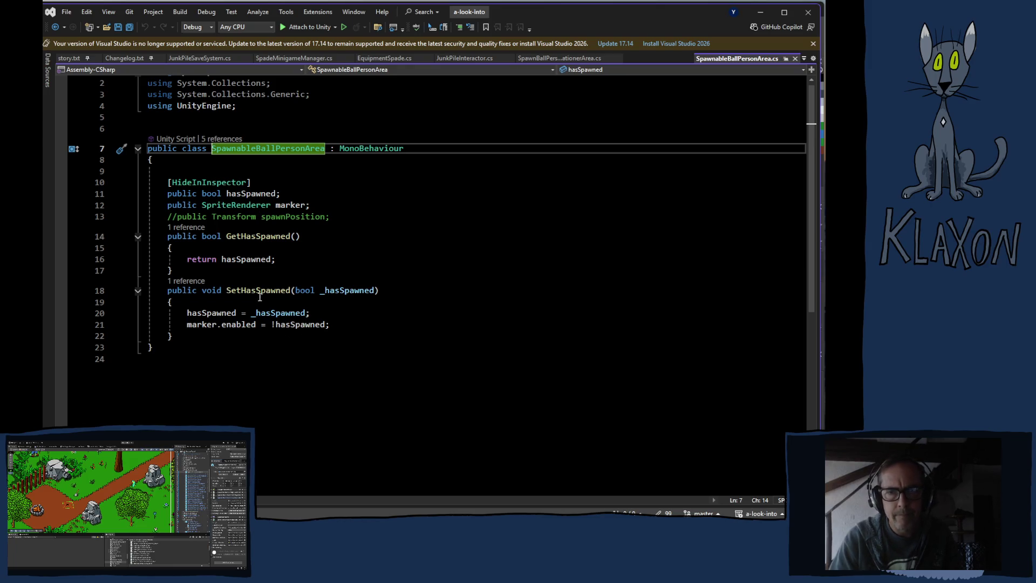
pyautogui.moveTo(252, 259)
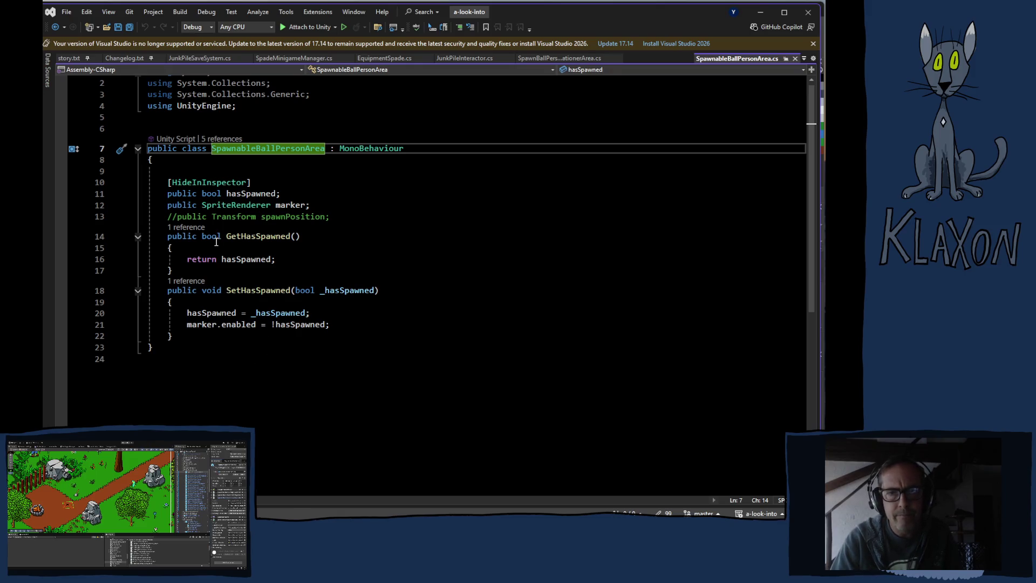
pyautogui.click(183, 227)
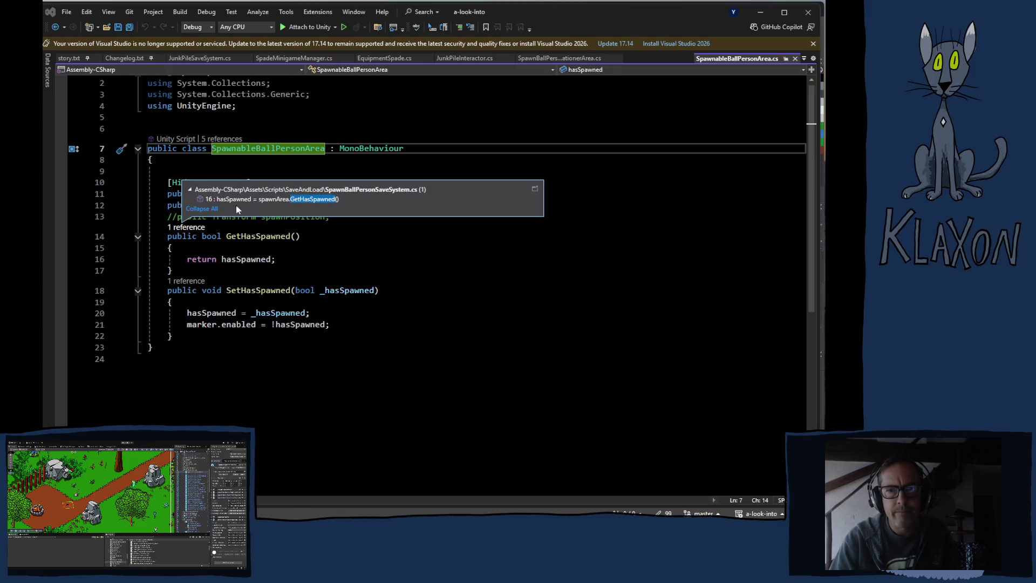
pyautogui.moveTo(274, 199)
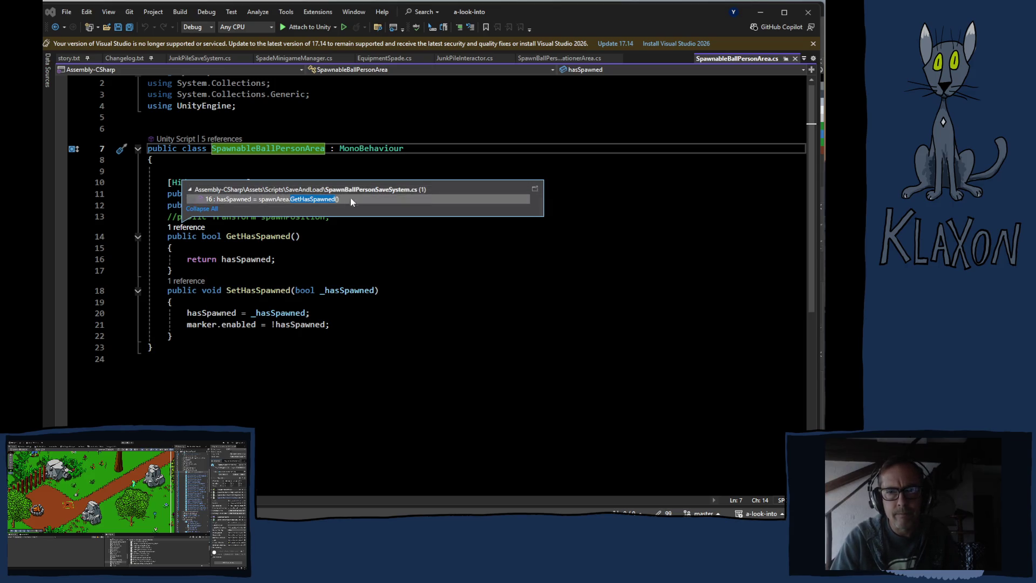
pyautogui.click(182, 281)
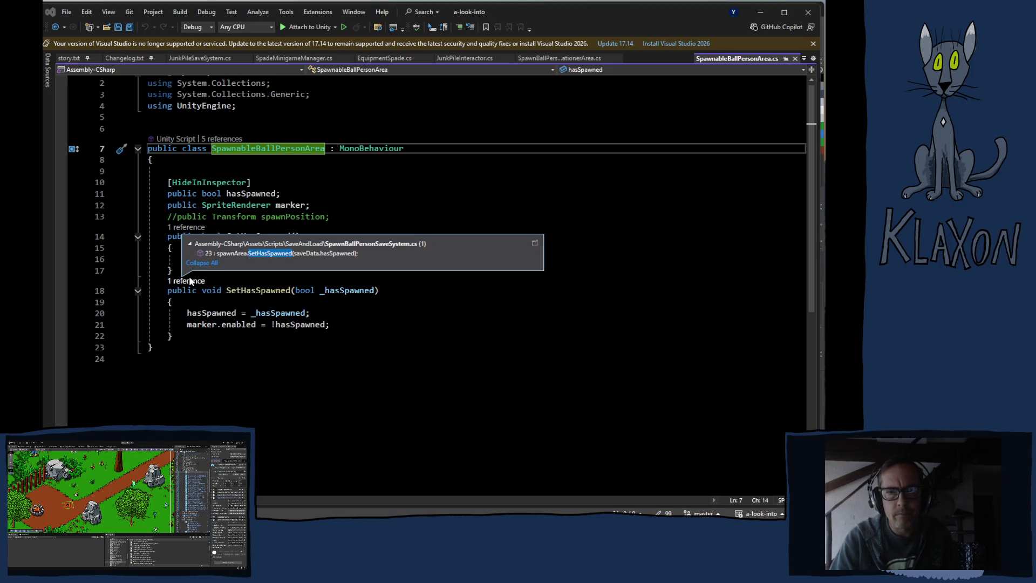
pyautogui.click(355, 375)
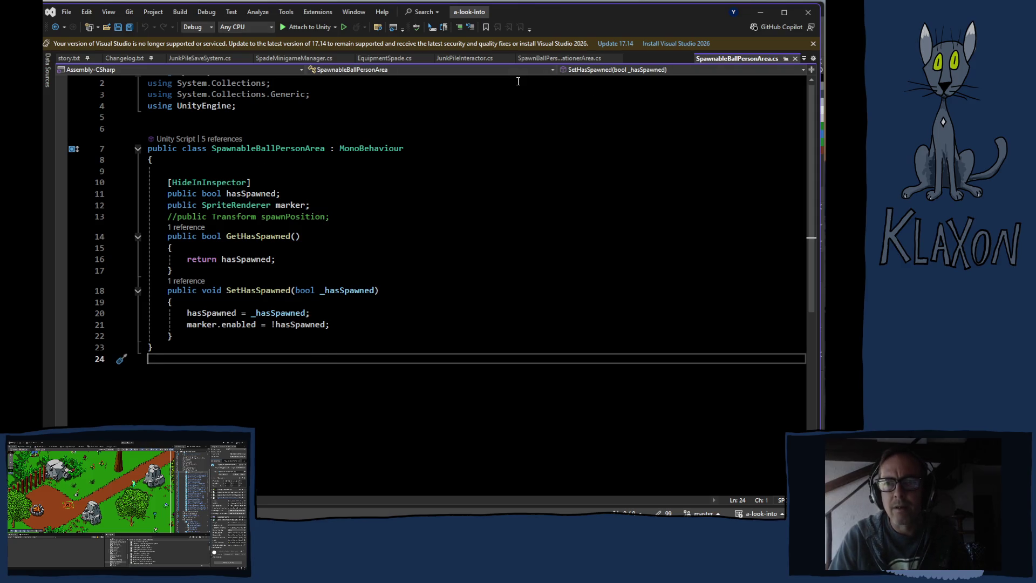
# Select the SpawnBP signature in SpawnBallPersonLocationerArea.cs, then reopen SpawnableBallPersonArea.cs
pyautogui.click(535, 60)
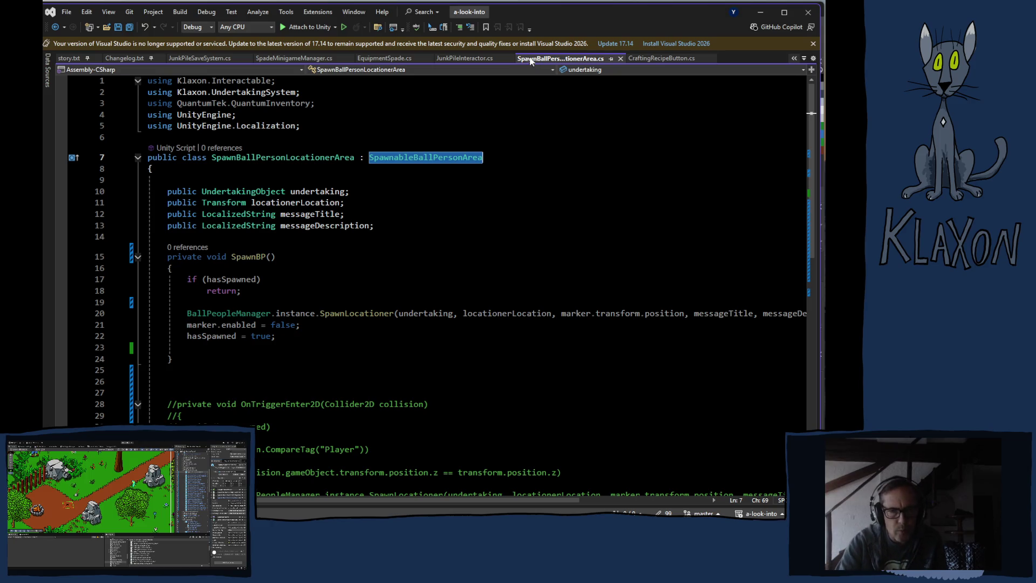
pyautogui.scroll(-2, 417, 346)
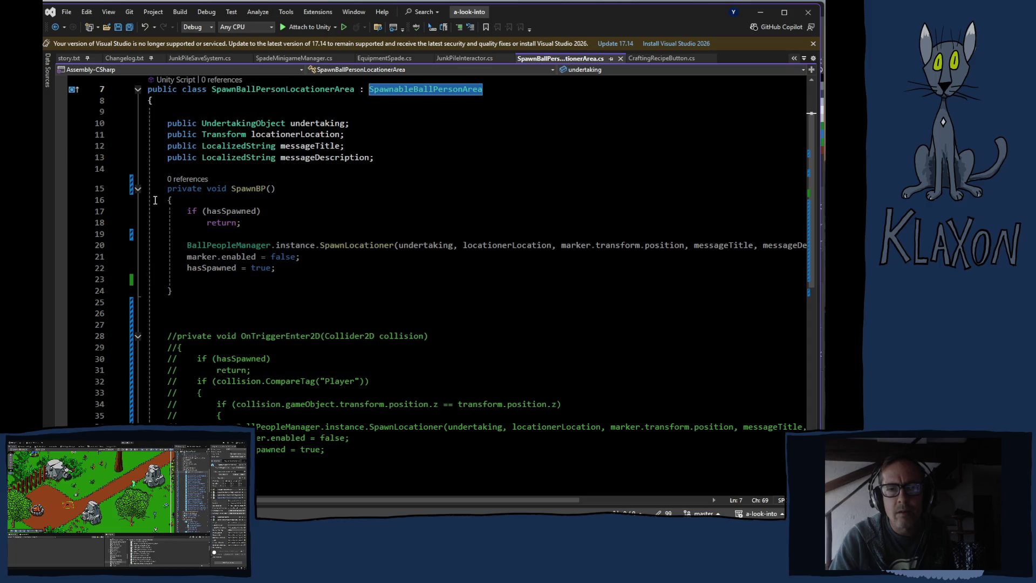
pyautogui.moveTo(167, 189); pyautogui.dragTo(274, 193)
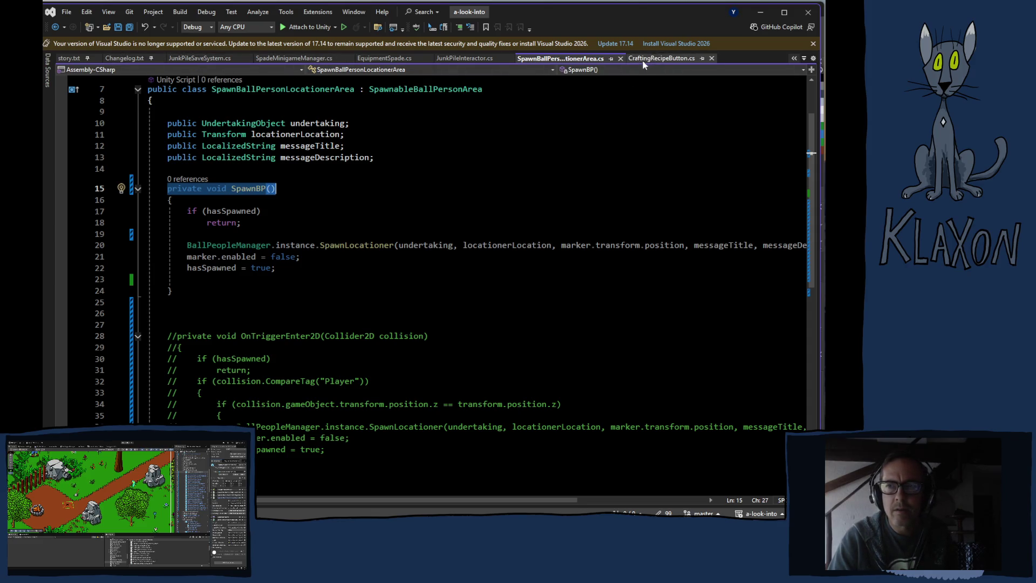
pyautogui.keyDown('ctrl'); pyautogui.click(413, 94); pyautogui.keyUp('ctrl')
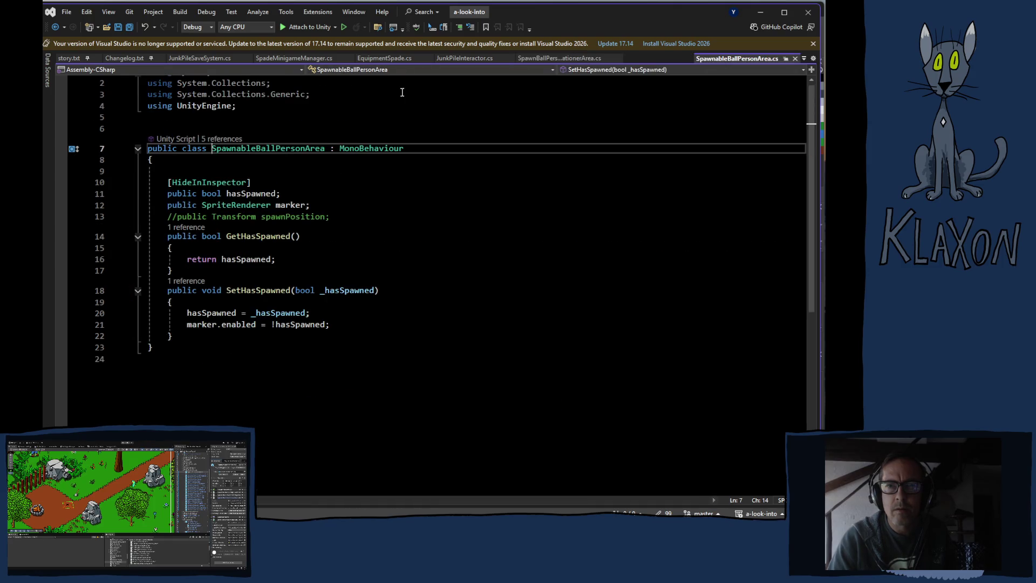
# Add a SpawnBP() method with an empty body below SetHasSpawned in SpawnableBallPersonArea
pyautogui.click(188, 332)
pyautogui.press('Return')
pyautogui.write('private void SpawnBP()')
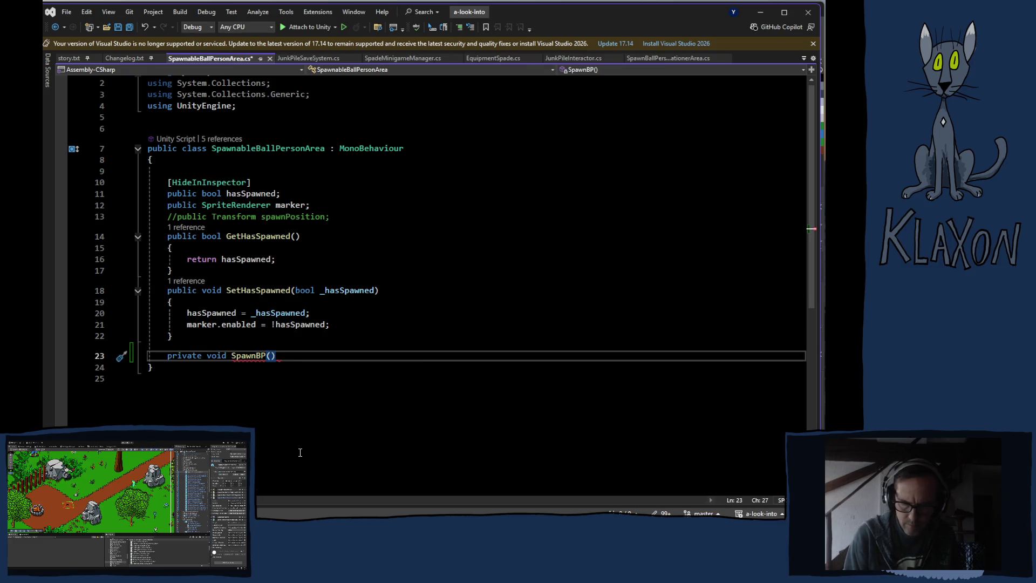
pyautogui.press('super')
pyautogui.press('Escape')
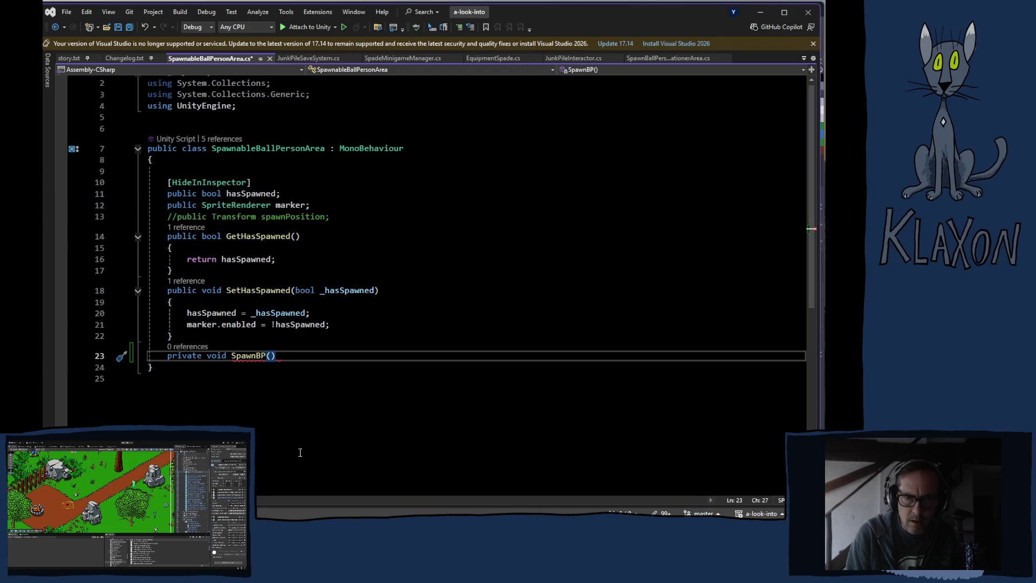
pyautogui.write('{')
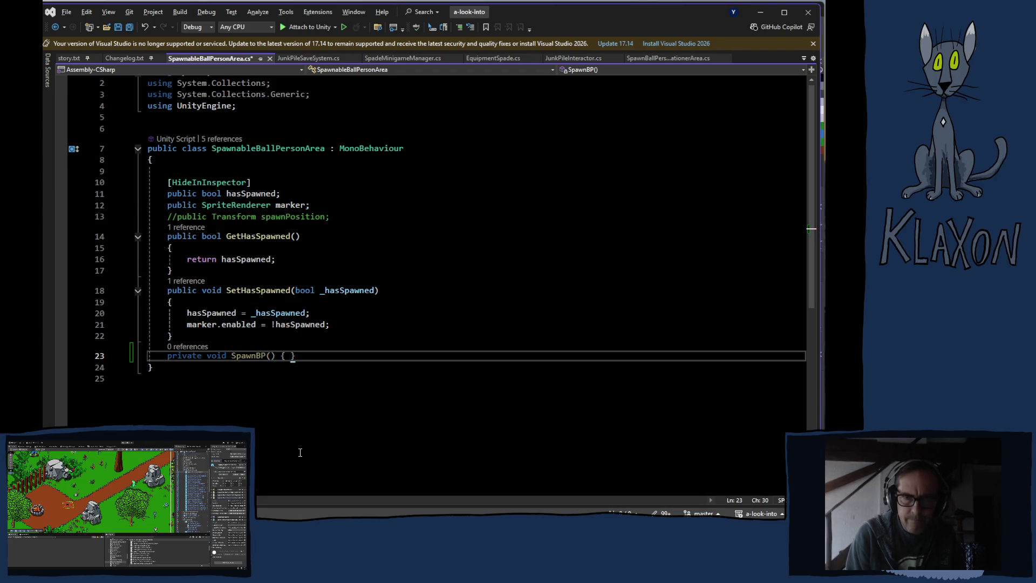
pyautogui.press('Return')
# Change the new SpawnBP method's modifiers to public virtual and save the script
pyautogui.click(207, 355)
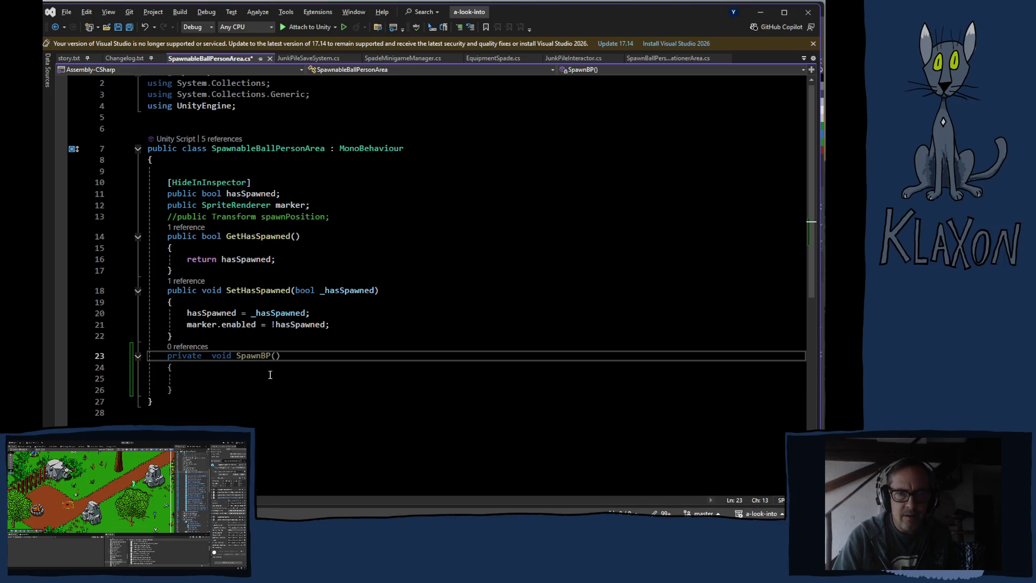
pyautogui.doubleClick(185, 356)
pyautogui.write('publi')
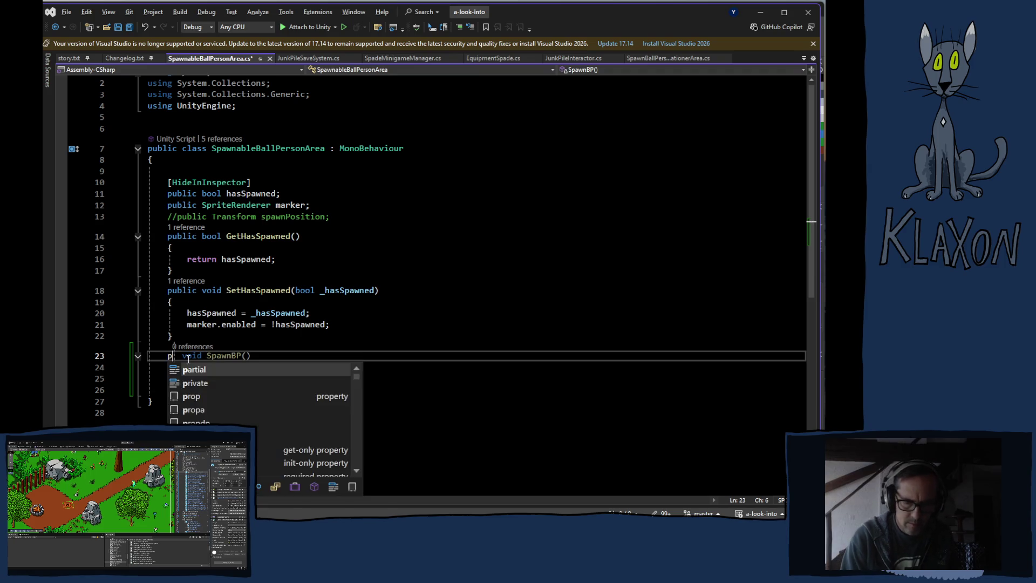
pyautogui.write('c')
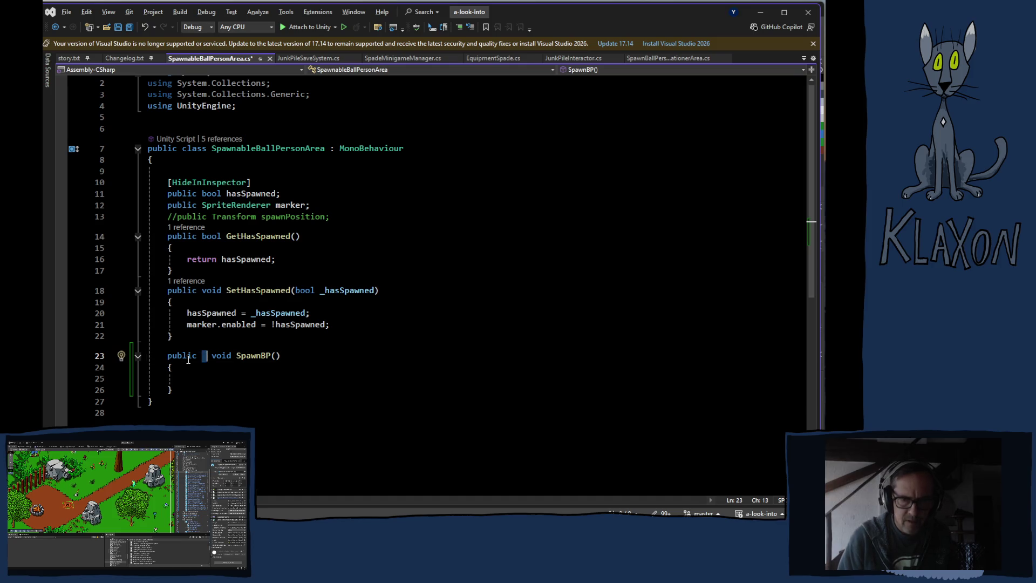
pyautogui.press('Delete')
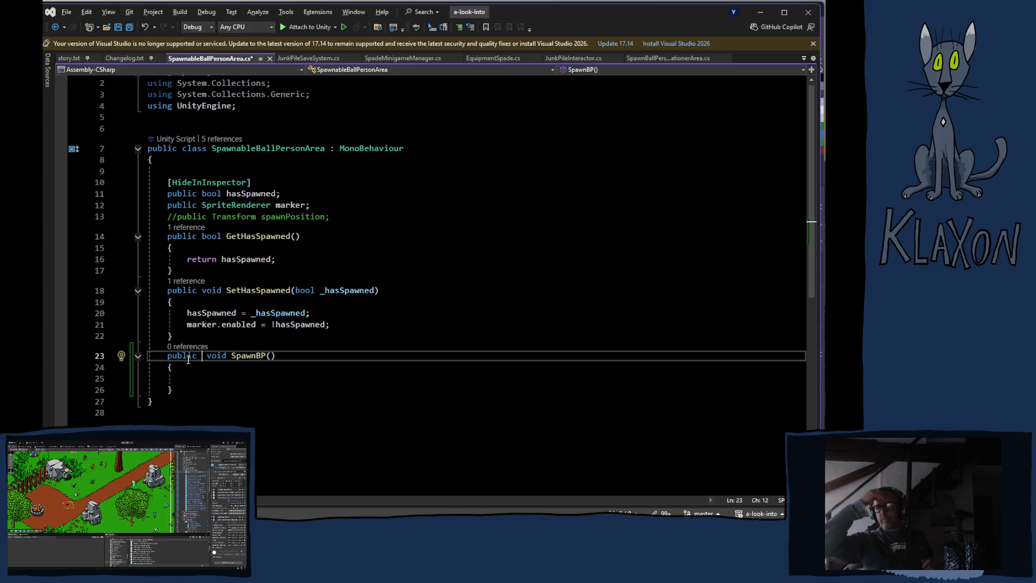
pyautogui.write('virtu')
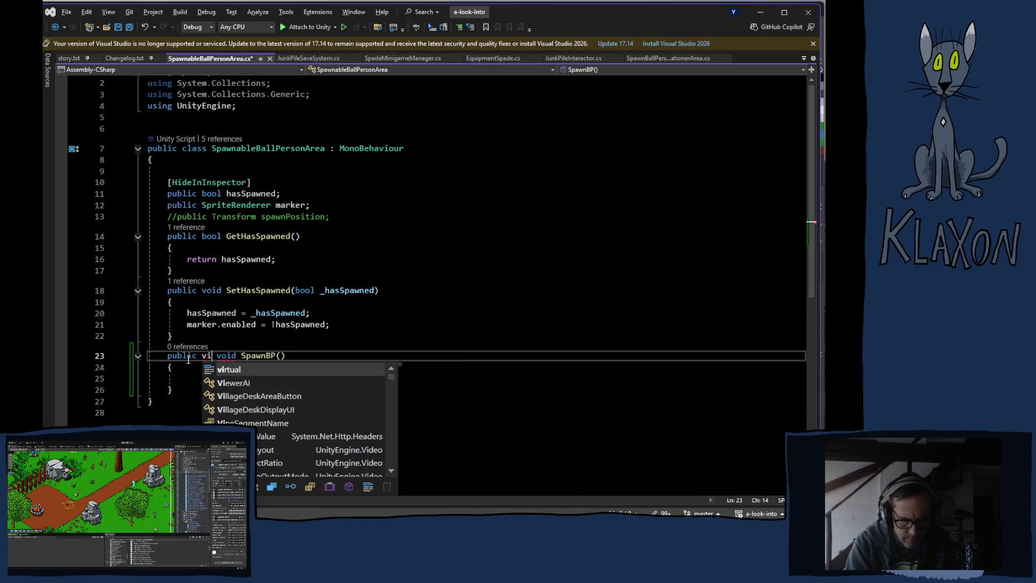
pyautogui.write('al')
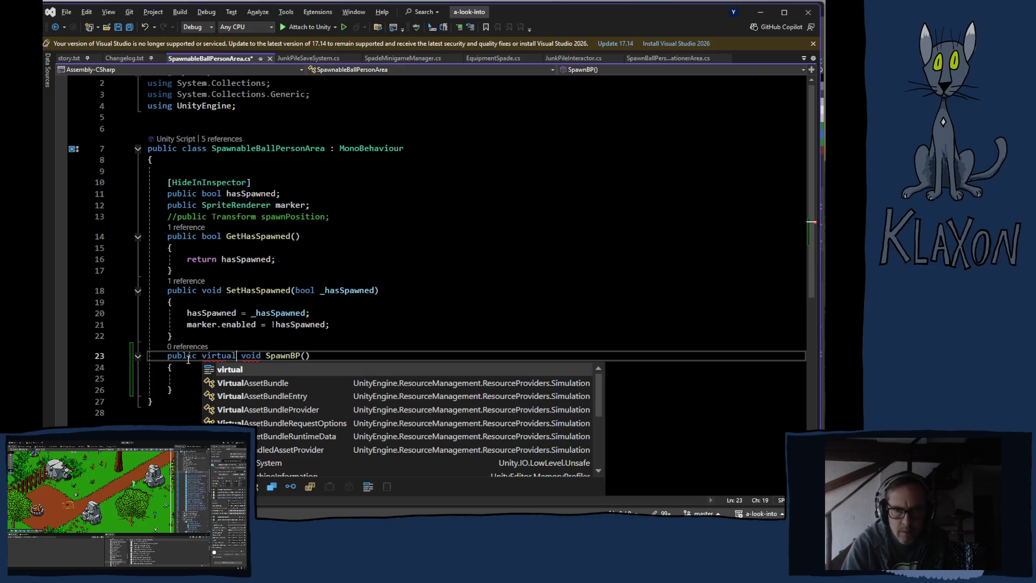
pyautogui.click(379, 356)
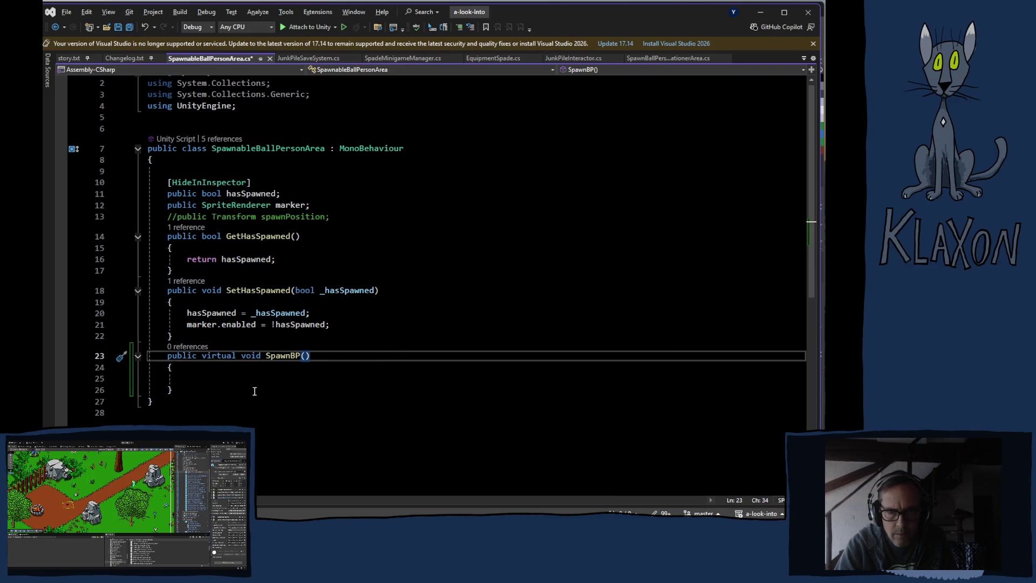
pyautogui.click(235, 380)
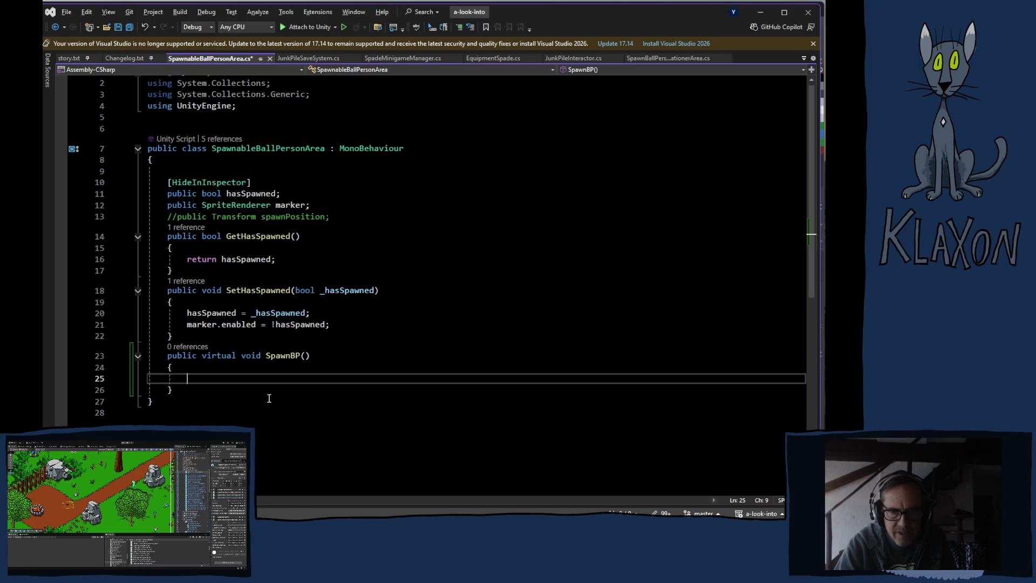
pyautogui.hotkey('ctrl', 's')
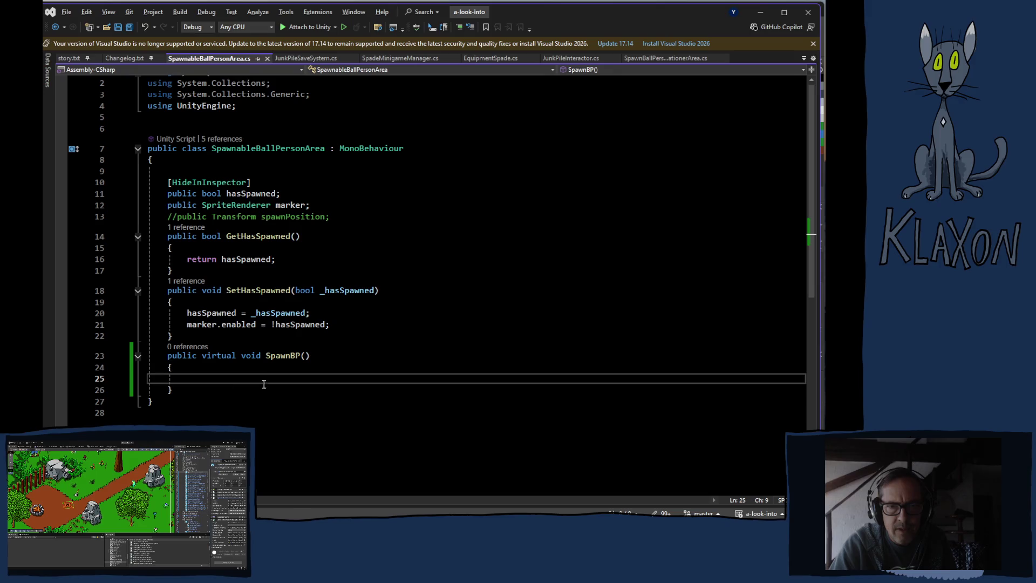
pyautogui.click(294, 60)
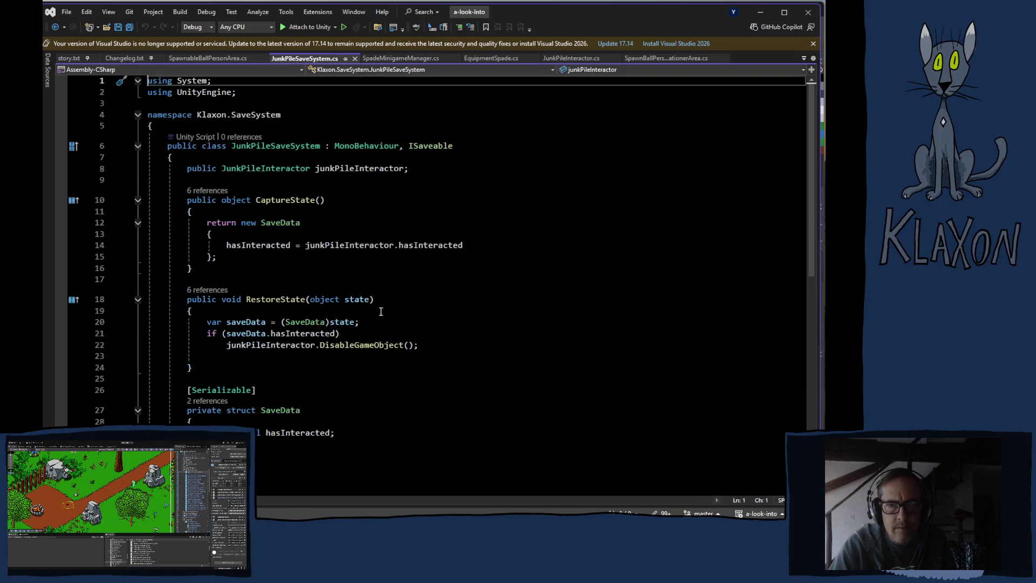
# Move through the SpadeMinigameManager.cs tab back to SpawnBallPersonLocationerArea.cs
pyautogui.click(410, 59)
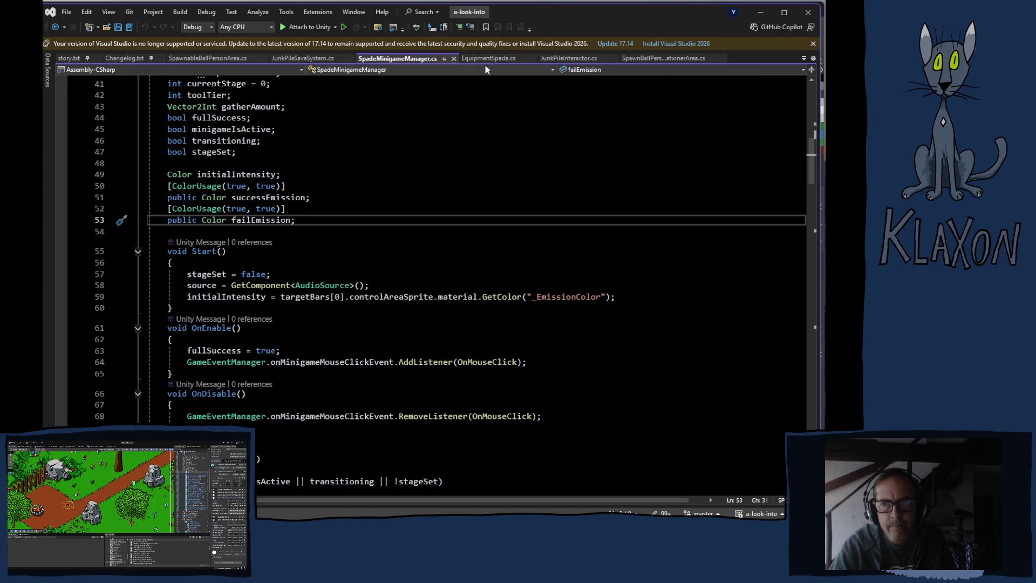
pyautogui.click(652, 62)
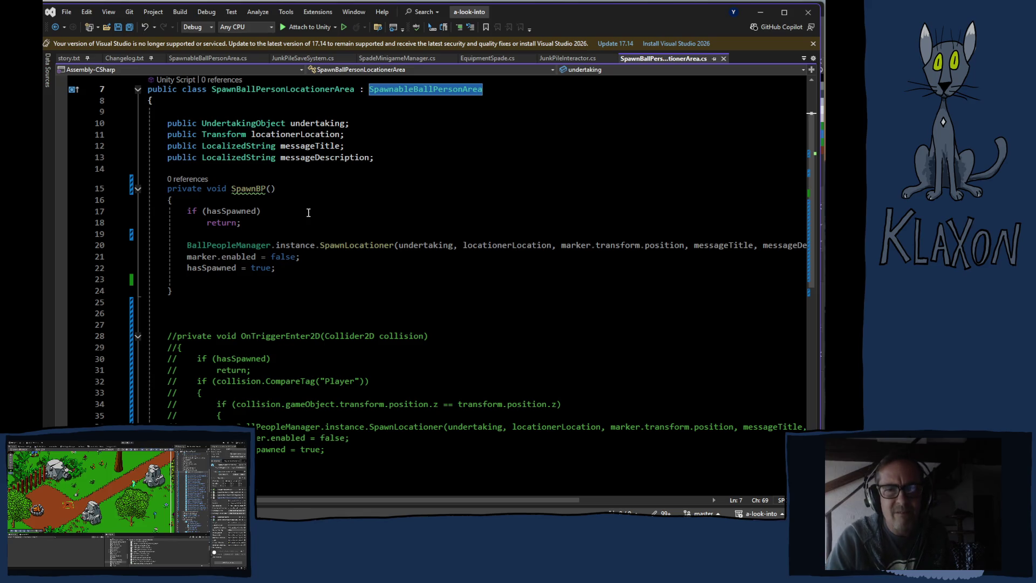
# Change SpawnBP's declaration on line 15 from private to public override and save
pyautogui.click(210, 188)
pyautogui.write('override')
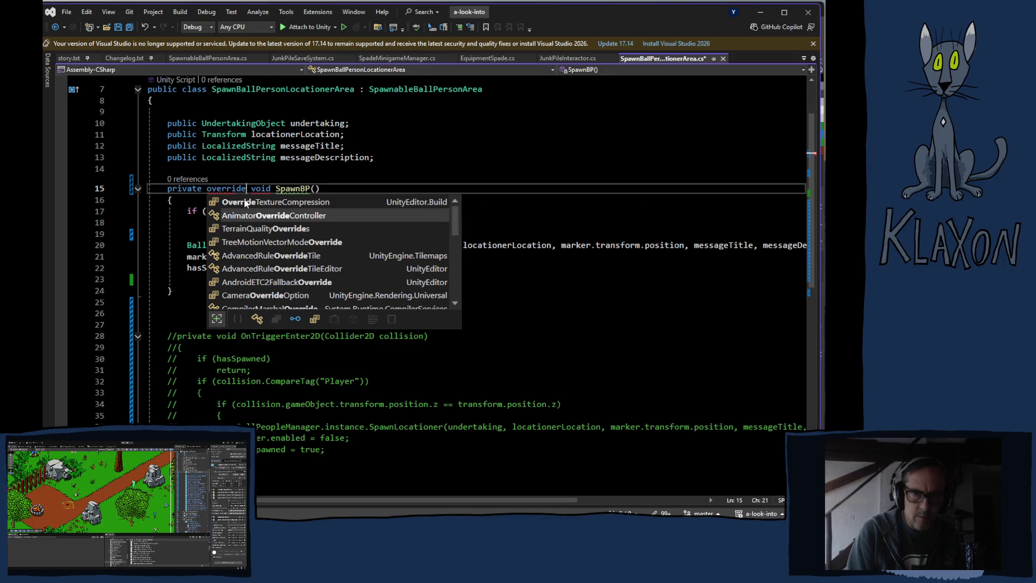
pyautogui.click(183, 189)
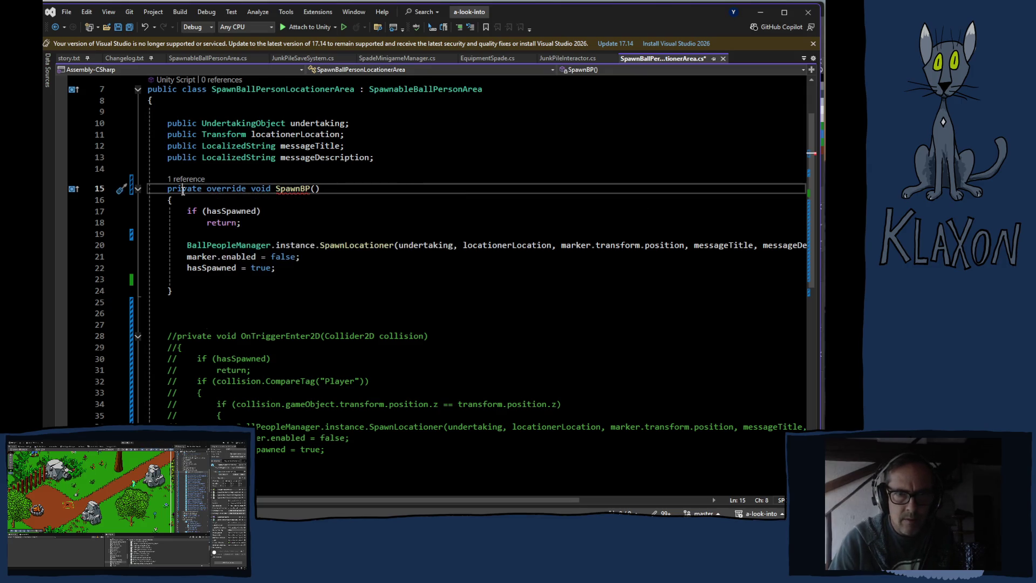
pyautogui.doubleClick(183, 190)
pyautogui.write('p0ubl')
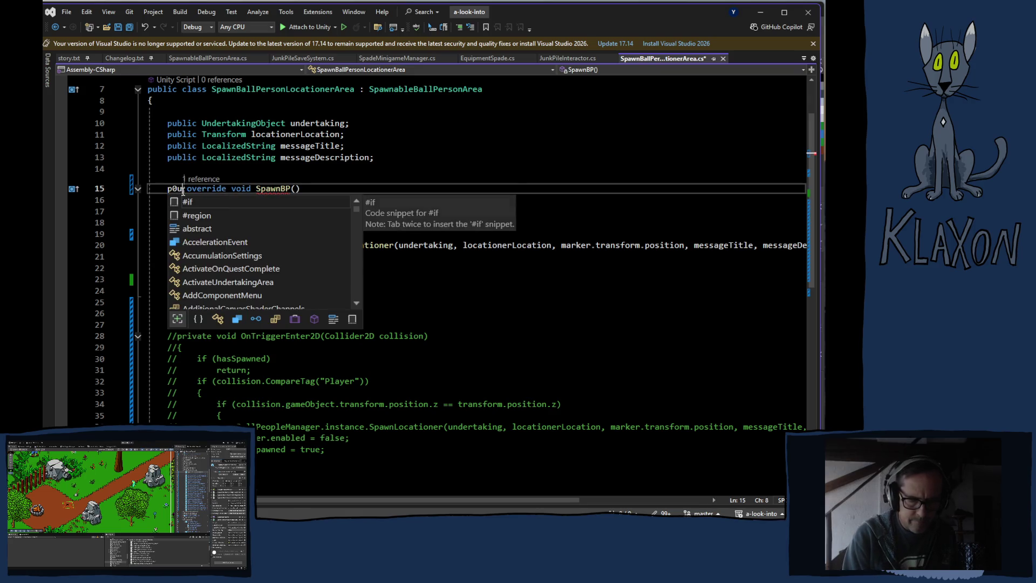
pyautogui.write('ic')
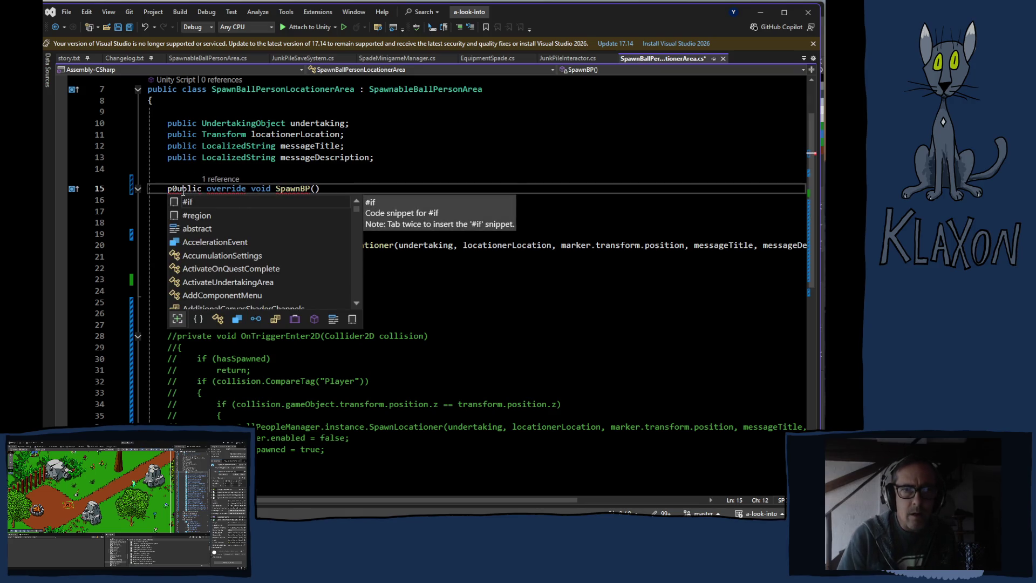
pyautogui.press('Left')
pyautogui.press('Left')
pyautogui.press('Left')
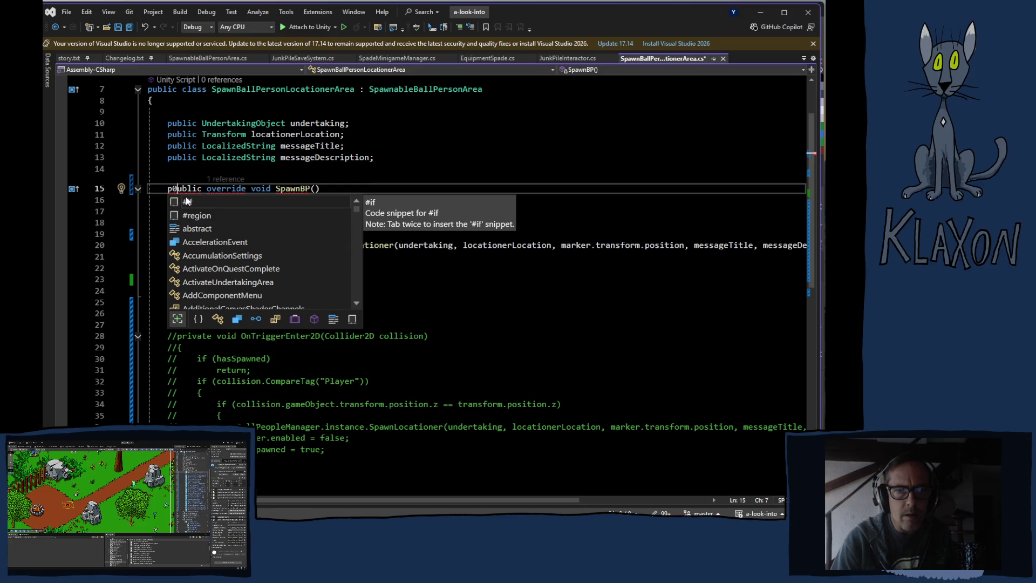
pyautogui.press('BackSpace')
pyautogui.click(323, 169)
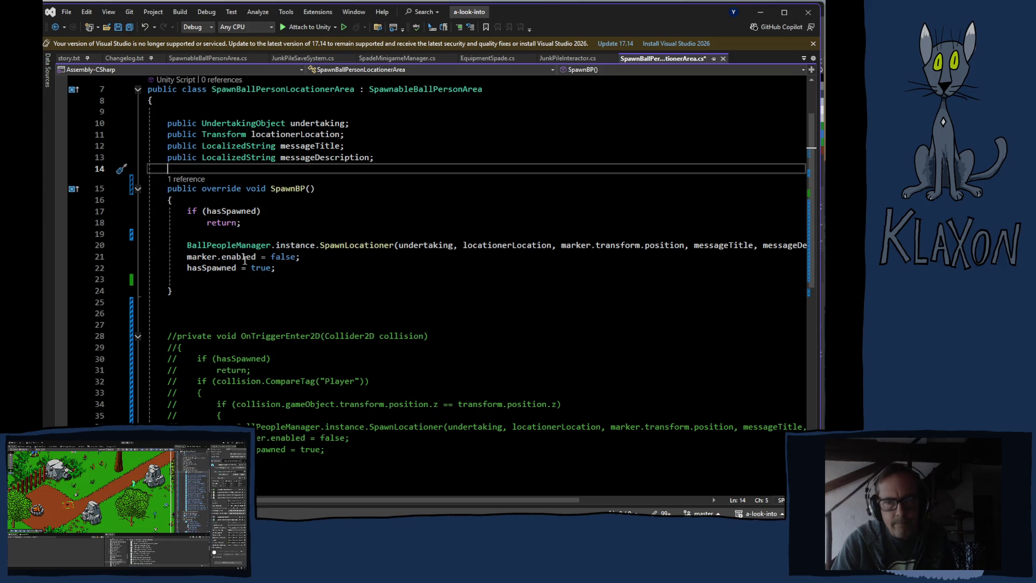
pyautogui.hotkey('ctrl', 's')
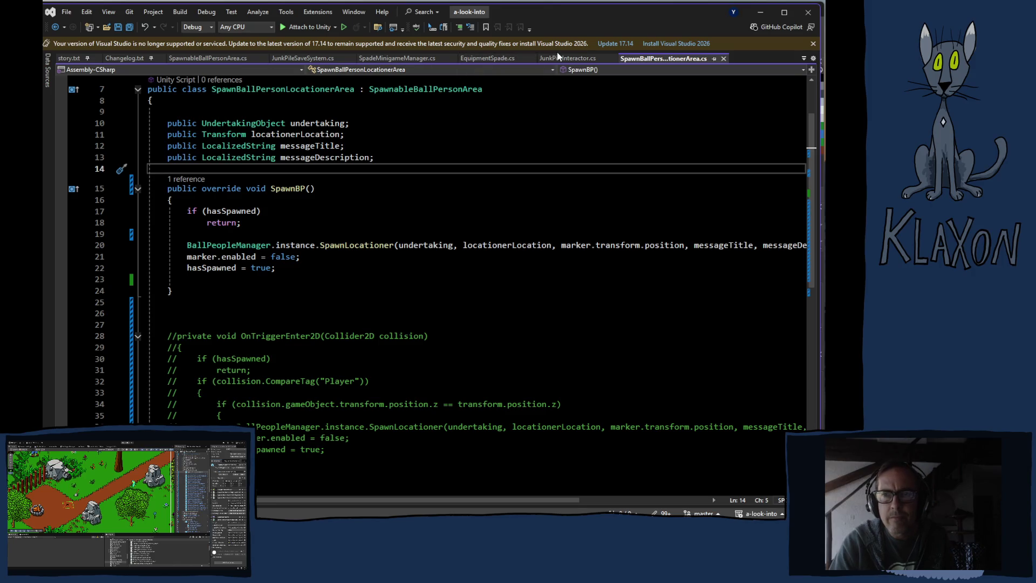
pyautogui.click(204, 59)
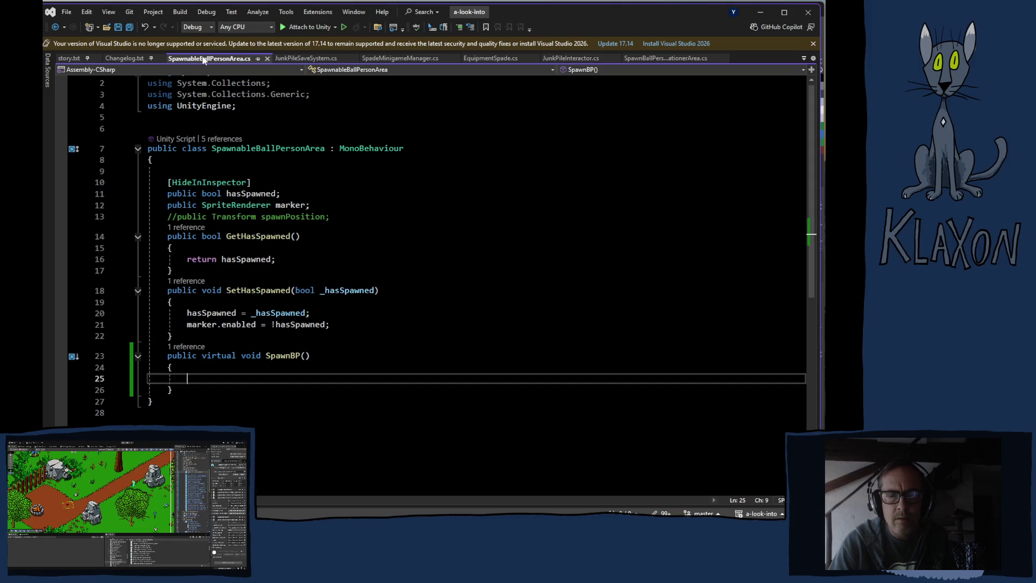
# Jump from SpawnBP's single override reference to SpawnBallPersonLocationerArea, then bring up the SpadeMinigameManager script
pyautogui.click(188, 347)
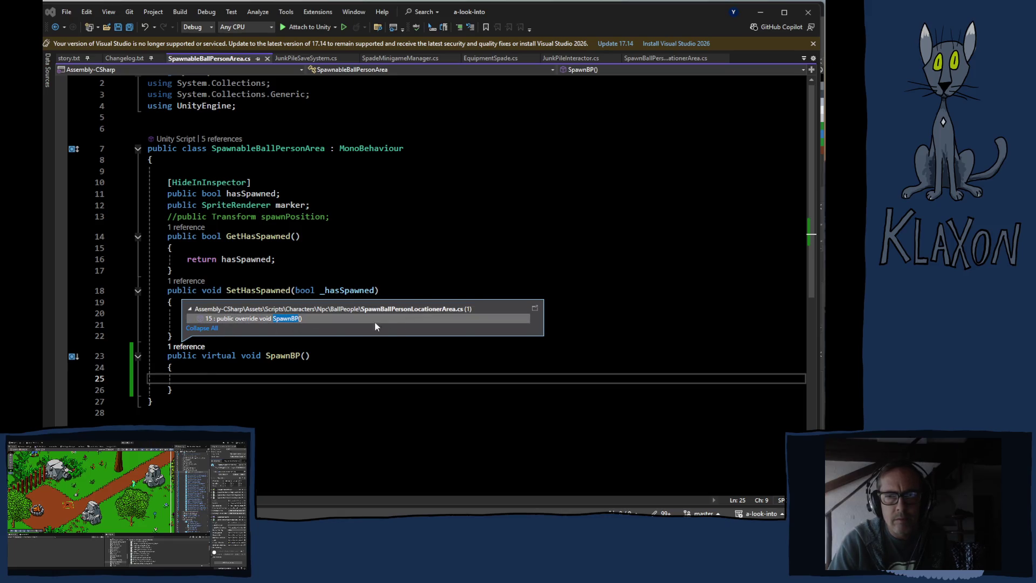
pyautogui.doubleClick(271, 319)
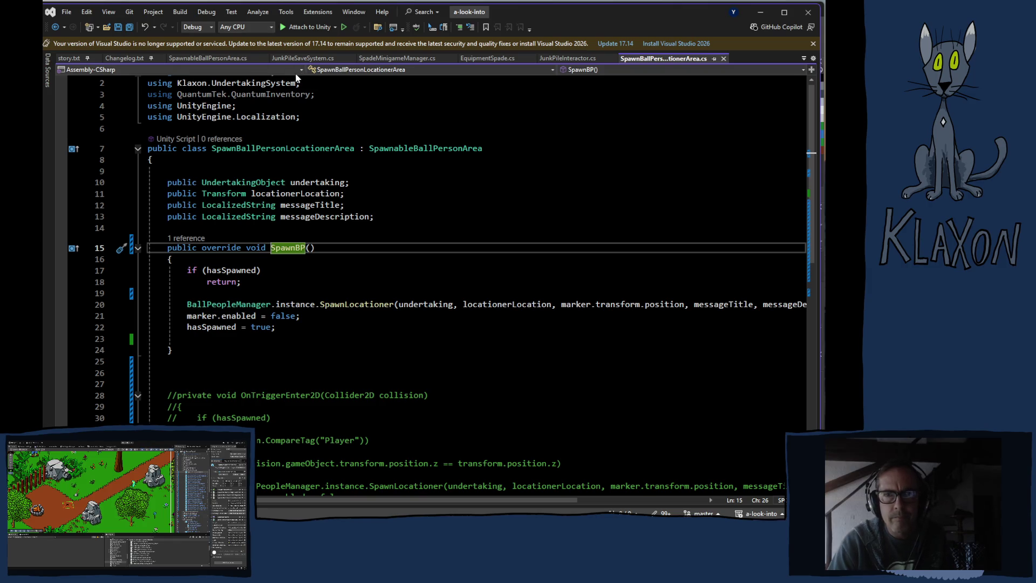
pyautogui.click(381, 60)
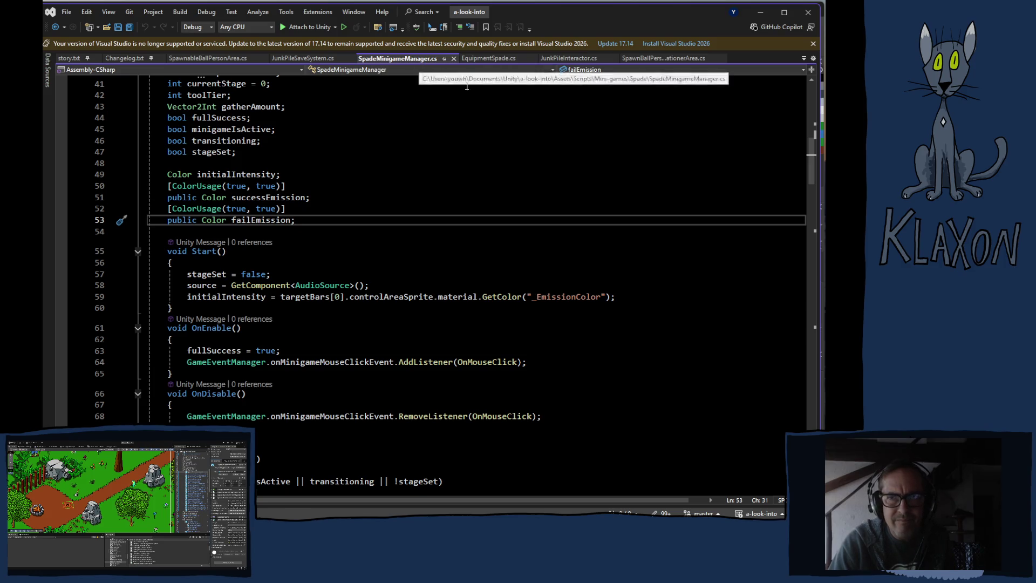
pyautogui.click(567, 61)
pyautogui.scroll(-3, 408, 233)
pyautogui.scroll(-3, 408, 233)
pyautogui.scroll(-5, 448, 252)
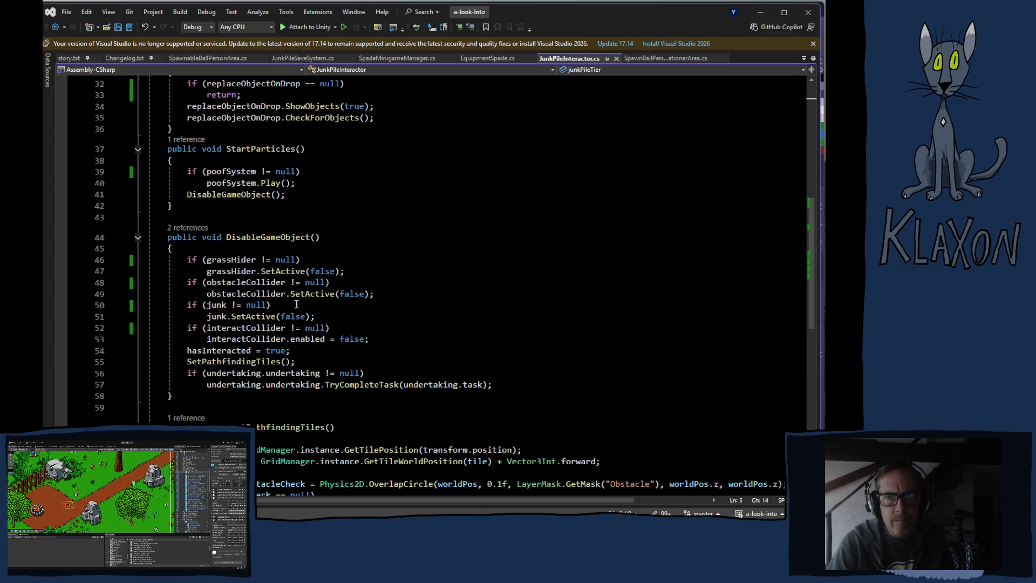
pyautogui.click(193, 228)
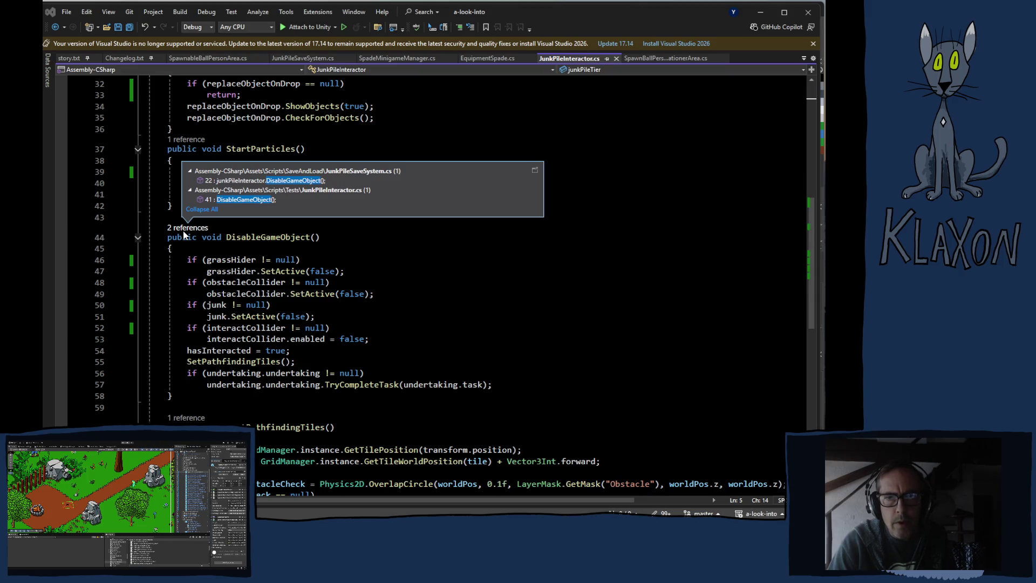
pyautogui.click(500, 291)
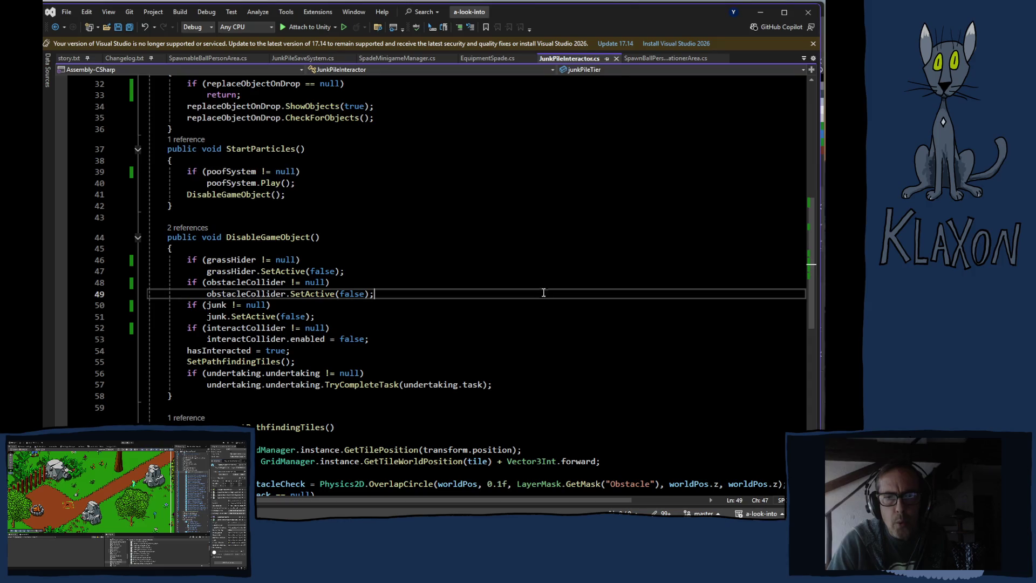
pyautogui.scroll(2, 359, 366)
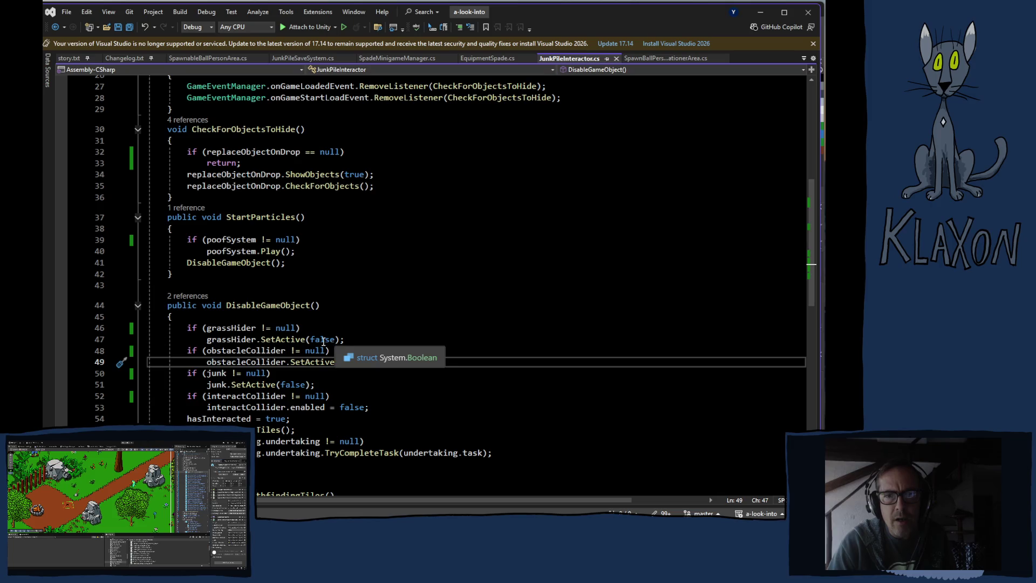
pyautogui.scroll(3, 351, 314)
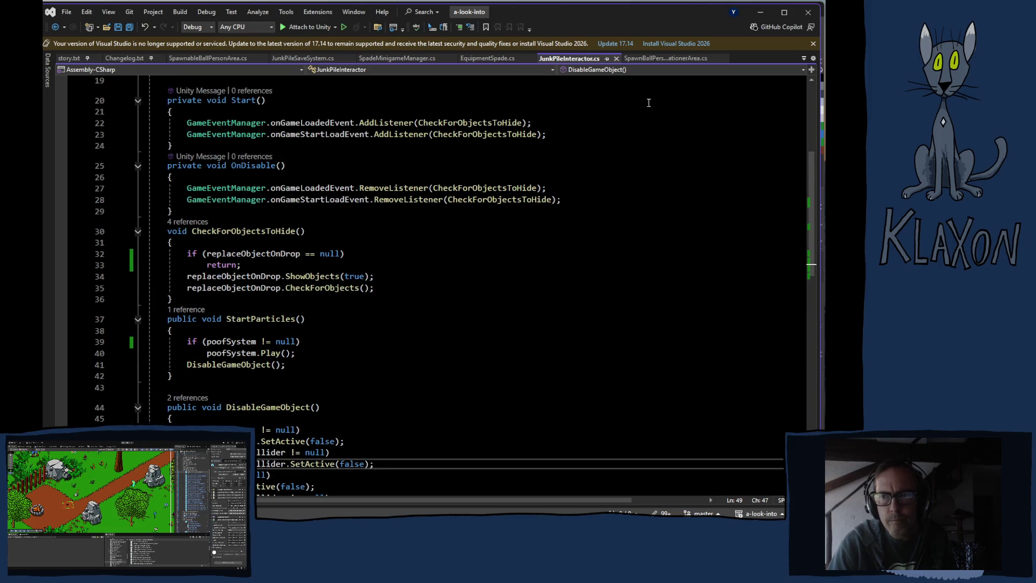
pyautogui.click(663, 56)
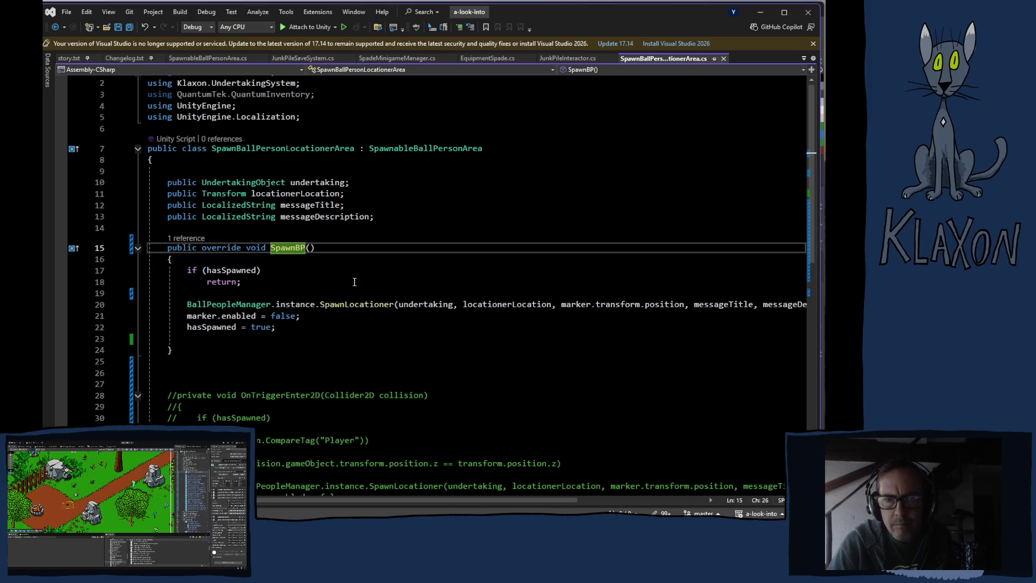
# Read through SpadeMinigameManager.cs, including currentJunkPile in SetupMiniGame, then switch to the YouTube Avalon video
pyautogui.click(398, 56)
pyautogui.scroll(-5, 514, 333)
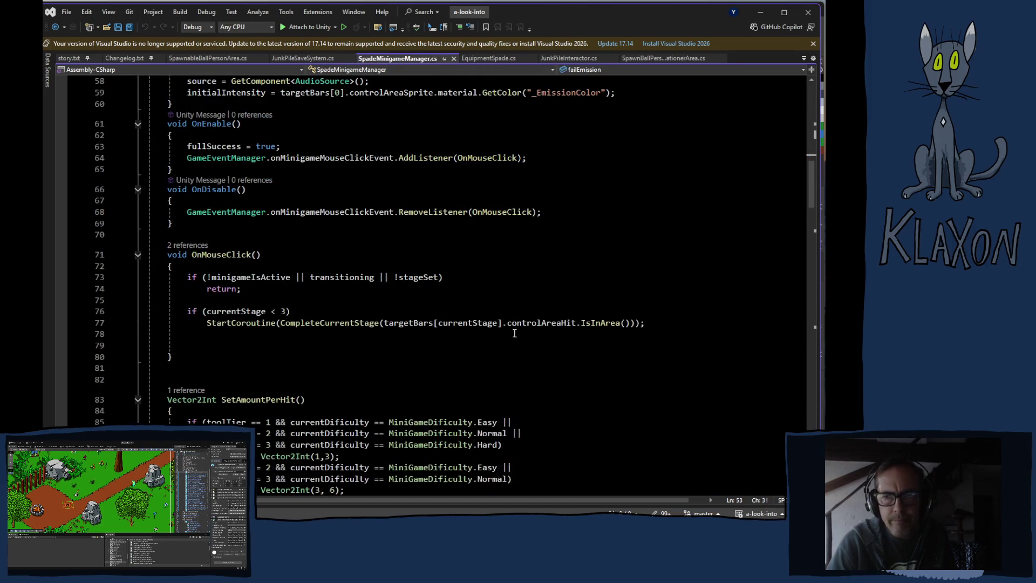
pyautogui.scroll(-8, 514, 333)
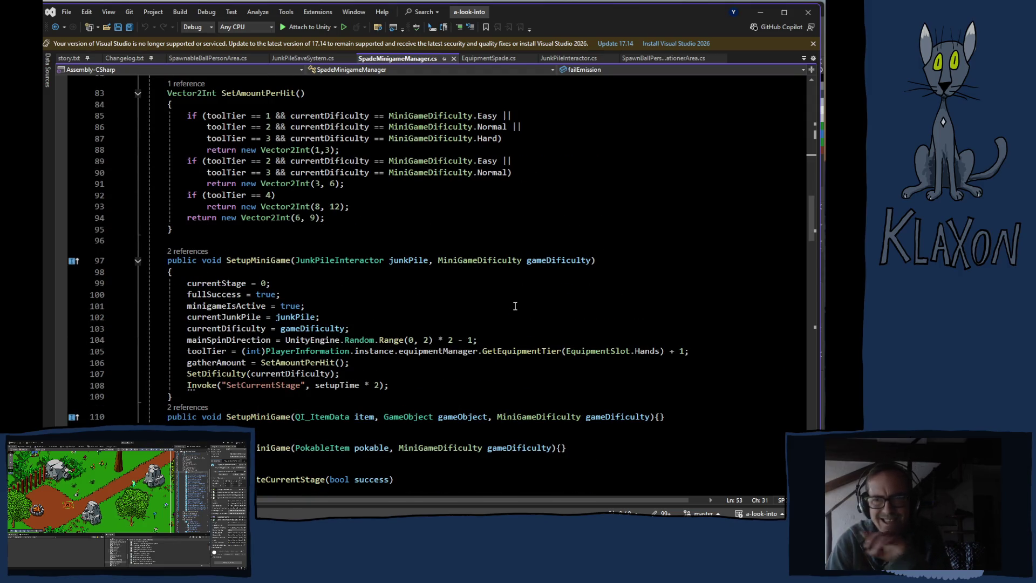
pyautogui.scroll(-2, 512, 292)
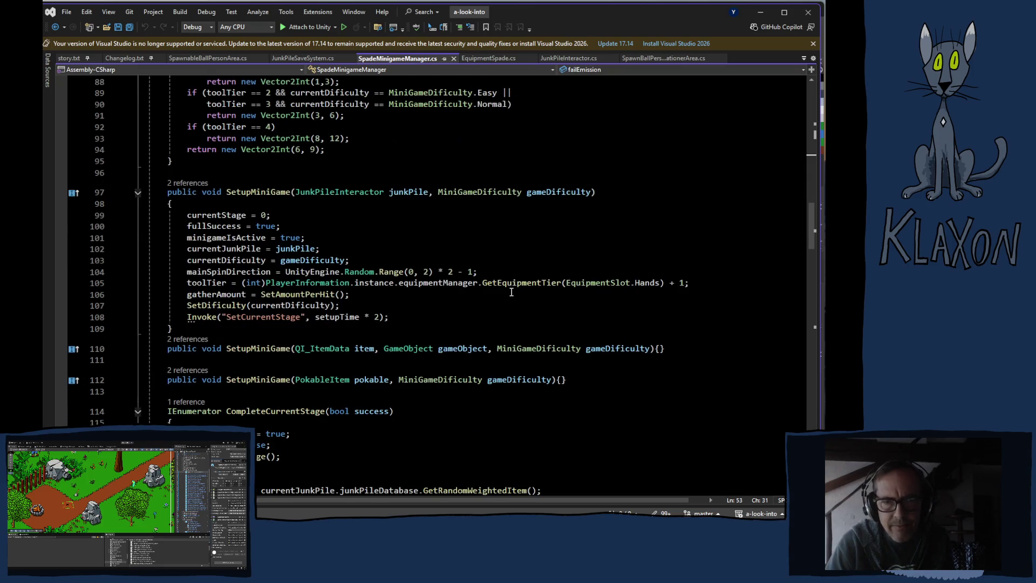
pyautogui.click(192, 248)
pyautogui.scroll(-6, 199, 333)
pyautogui.scroll(-12, 198, 333)
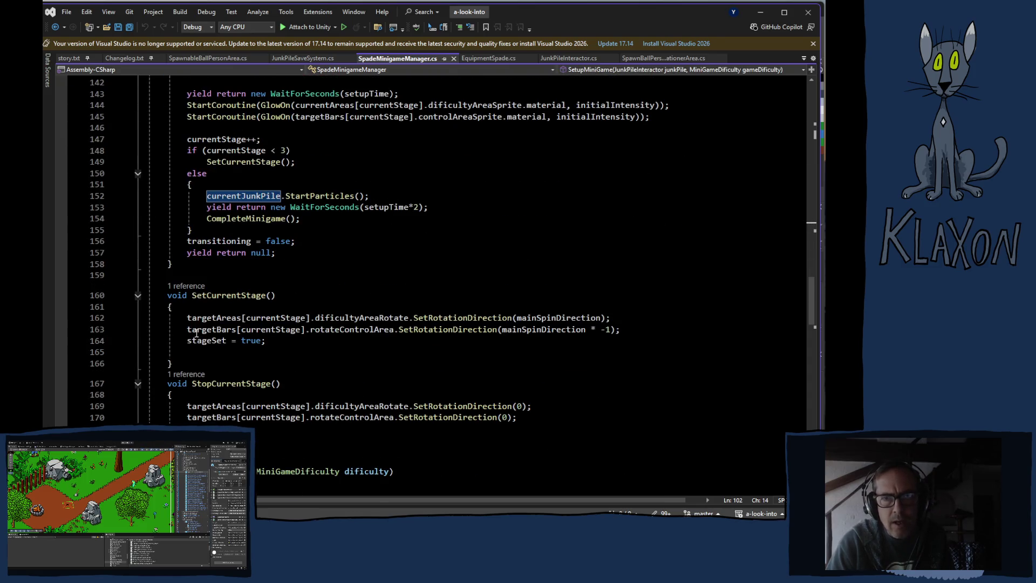
pyautogui.scroll(-18, 196, 333)
pyautogui.scroll(-14, 197, 332)
pyautogui.scroll(12, 197, 332)
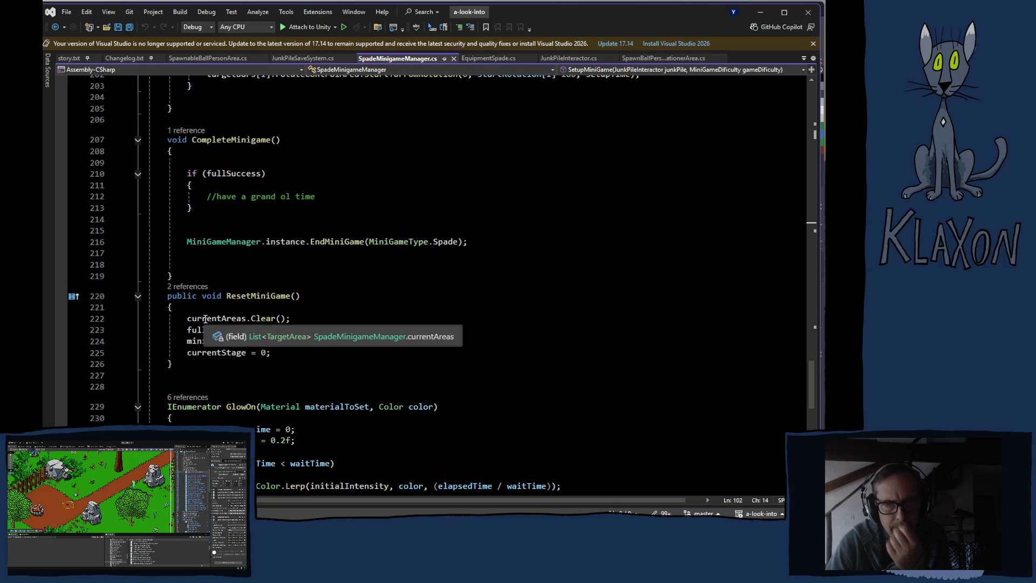
pyautogui.scroll(3, 205, 319)
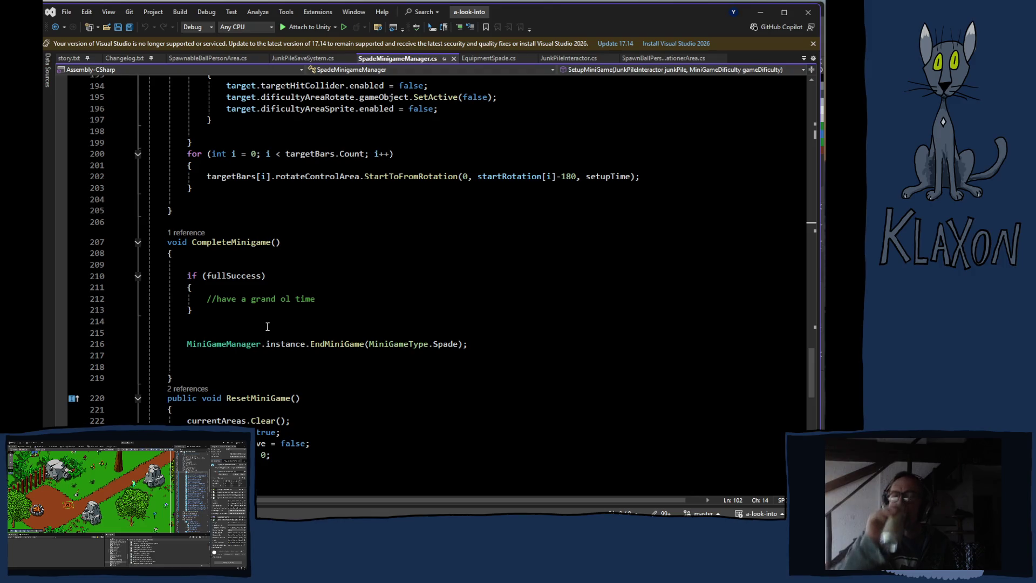
pyautogui.hotkey('alt', 'Tab')
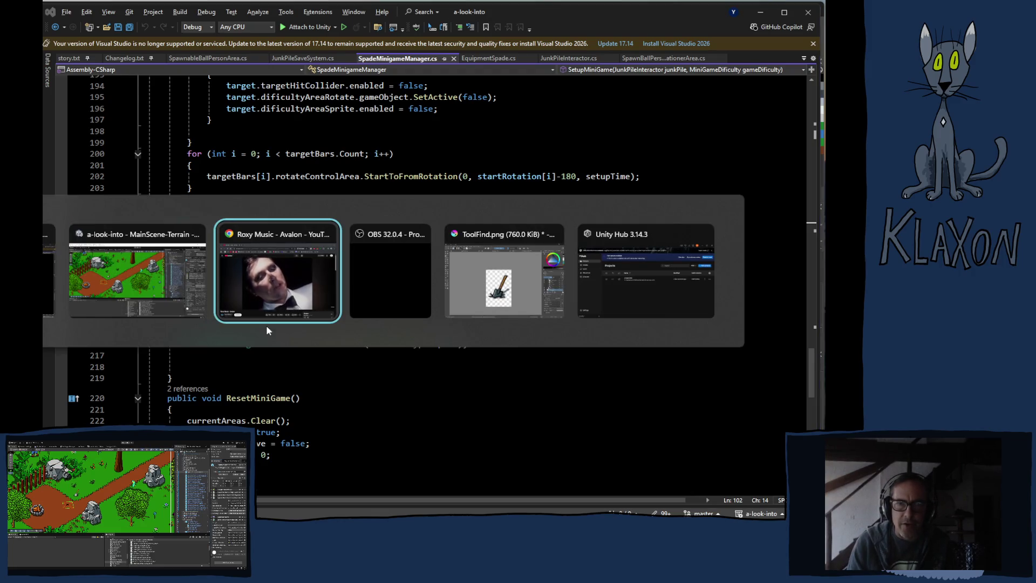